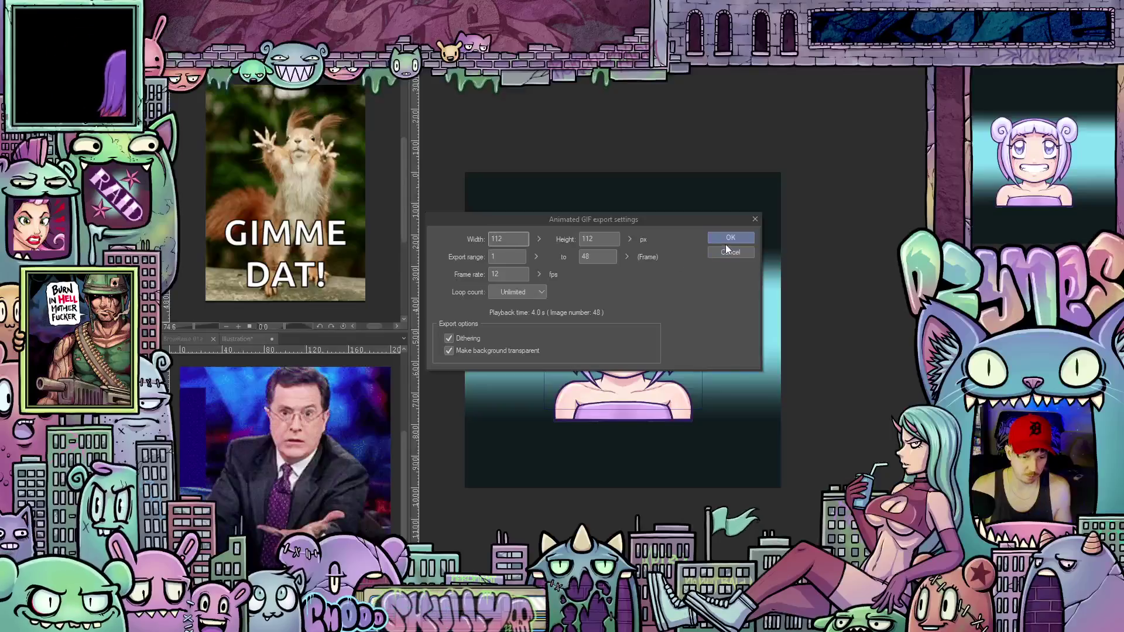
# Export the grinning emote as a 112×112 animated GIF, then switch to the browser emote tester
pyautogui.click(730, 239)
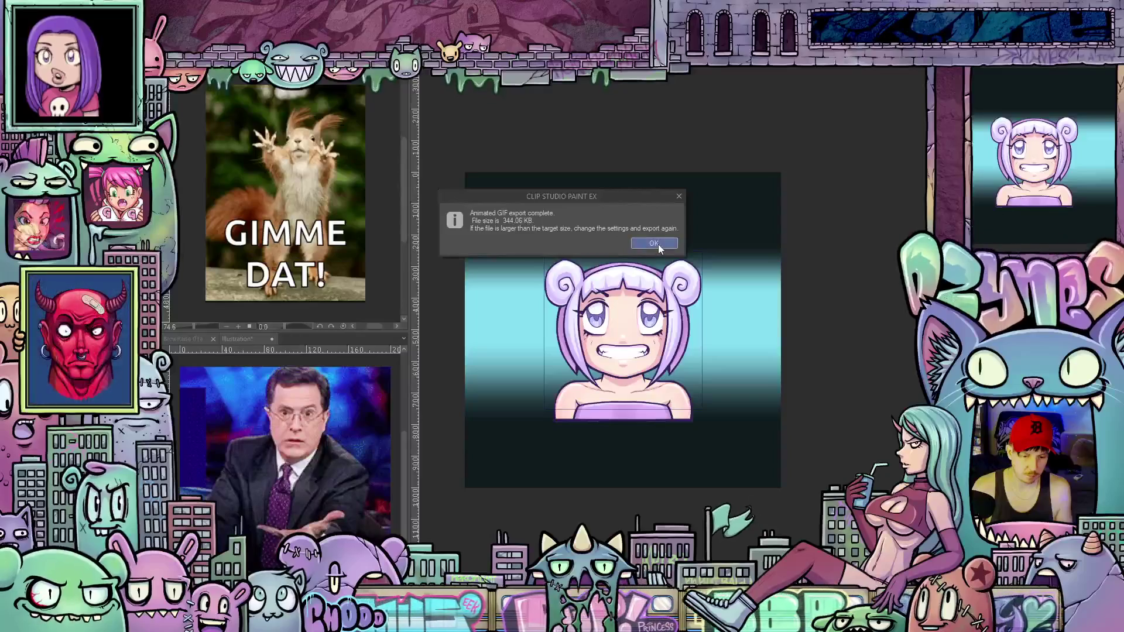
pyautogui.click(655, 244)
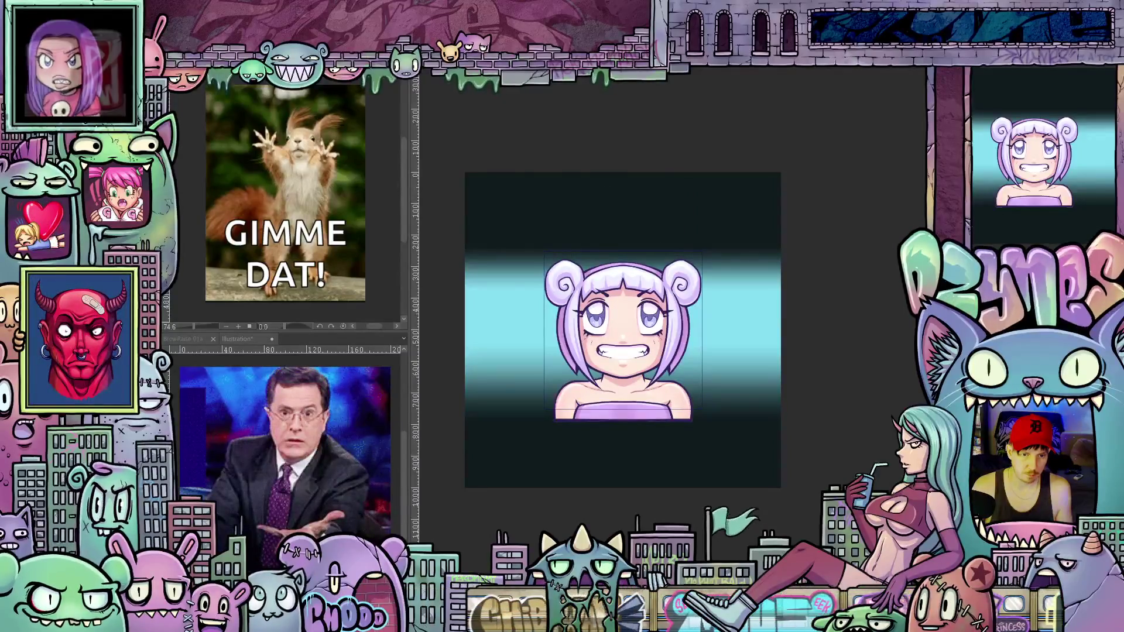
pyautogui.hotkey('alt', 'Tab')
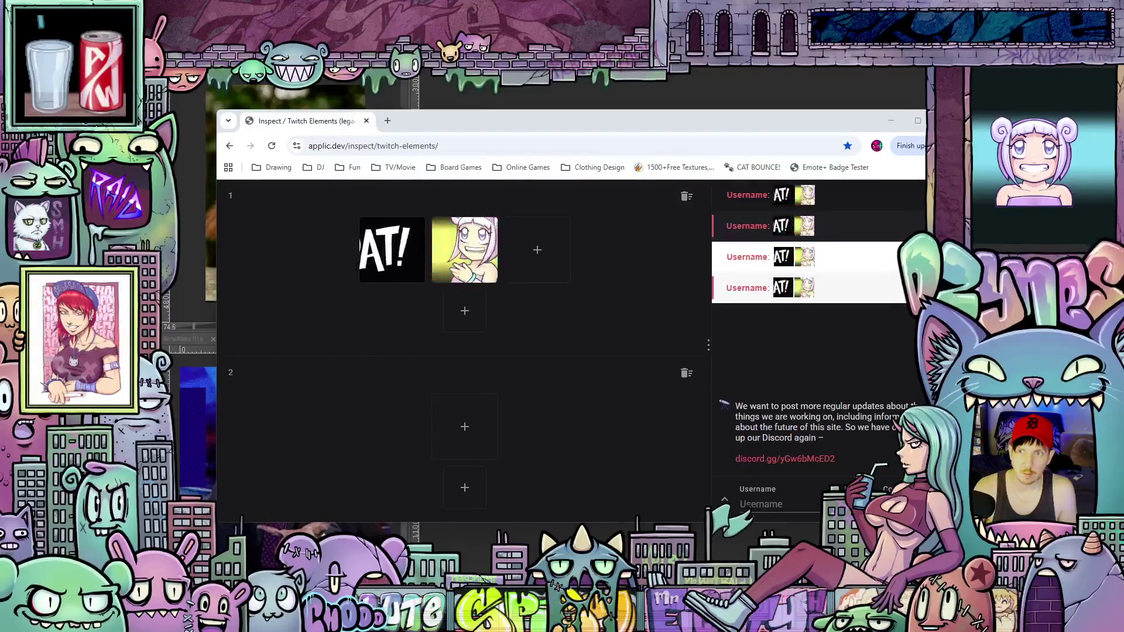
# Drop the grinning GIF into row 1's third slot, remove the second emote, then return to the artwork
pyautogui.moveTo(579, 518); pyautogui.dragTo(537, 261)
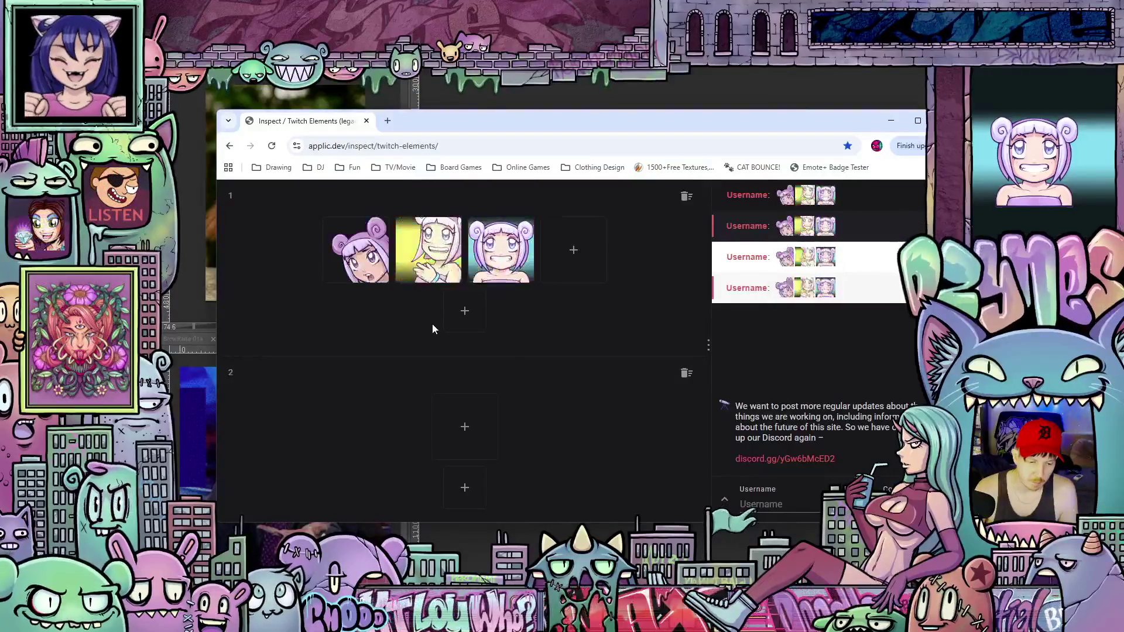
pyautogui.click(444, 268)
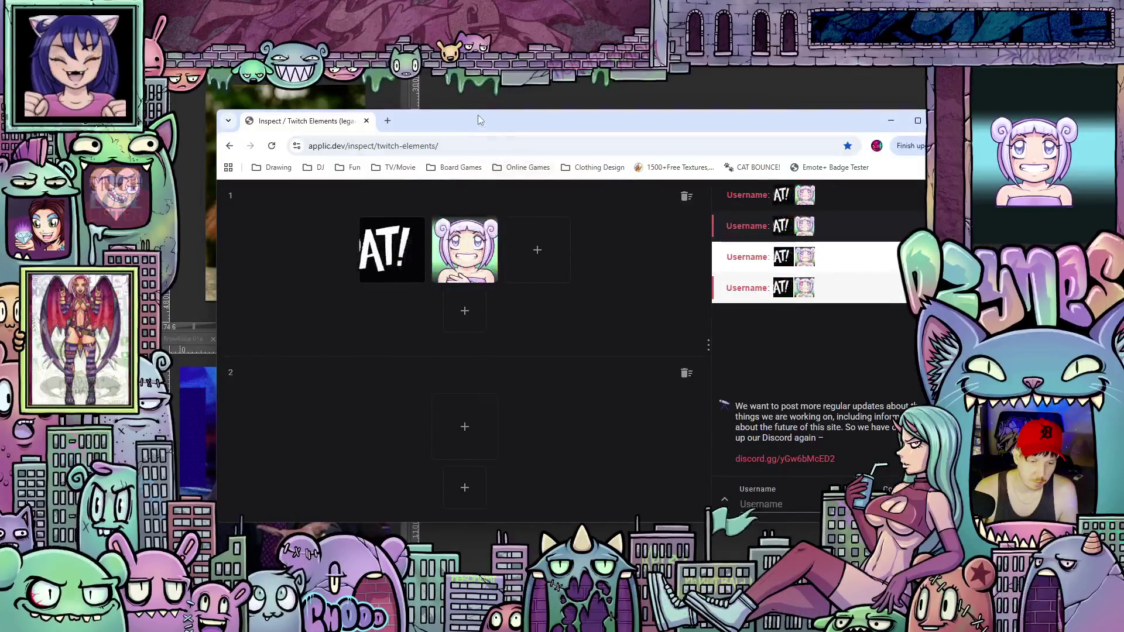
pyautogui.moveTo(478, 116)
pyautogui.mouseDown()
pyautogui.moveTo(528, 115)
pyautogui.moveTo(503, 116)
pyautogui.mouseUp()
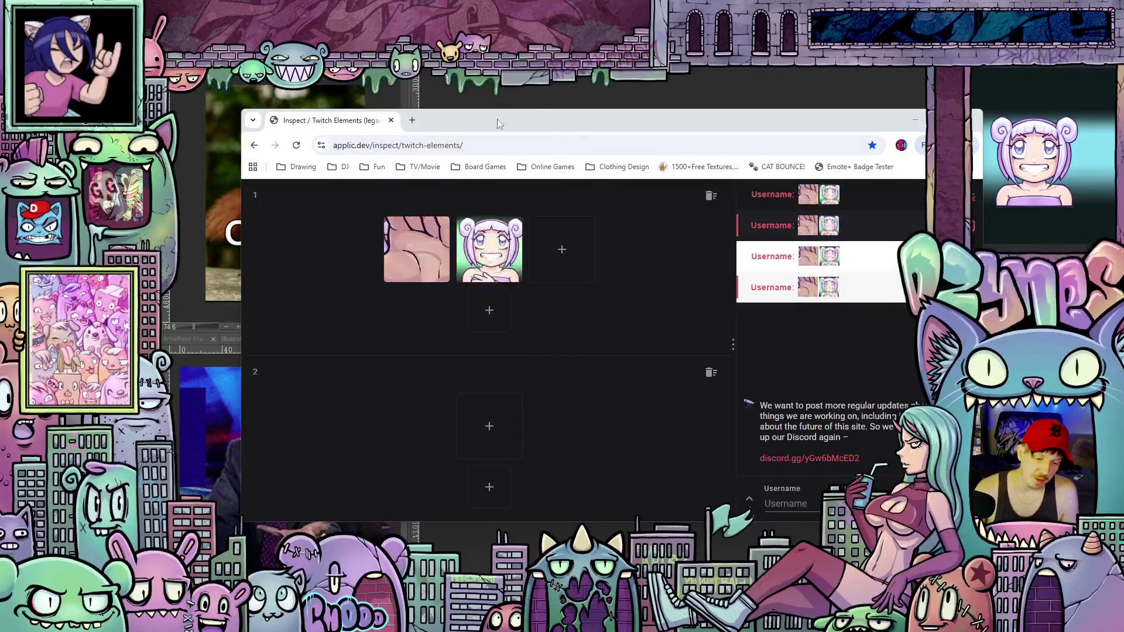
pyautogui.moveTo(498, 119)
pyautogui.mouseDown()
pyautogui.moveTo(521, 132)
pyautogui.moveTo(534, 101)
pyautogui.moveTo(507, 121)
pyautogui.moveTo(481, 104)
pyautogui.moveTo(483, 120)
pyautogui.moveTo(479, 92)
pyautogui.mouseUp()
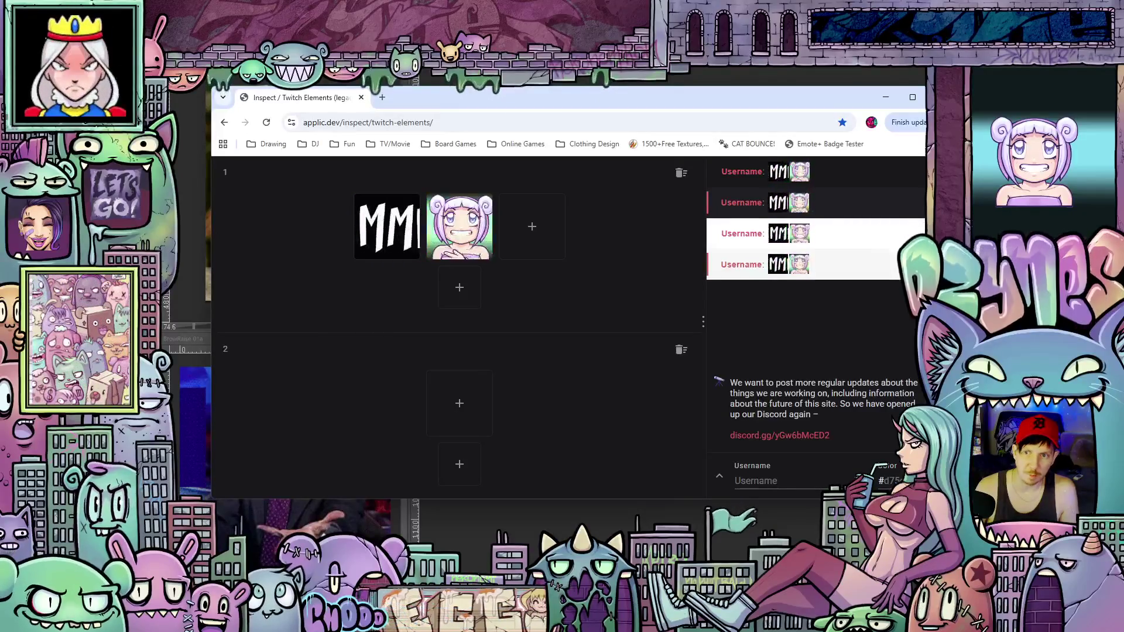
pyautogui.hotkey('alt', 'Tab')
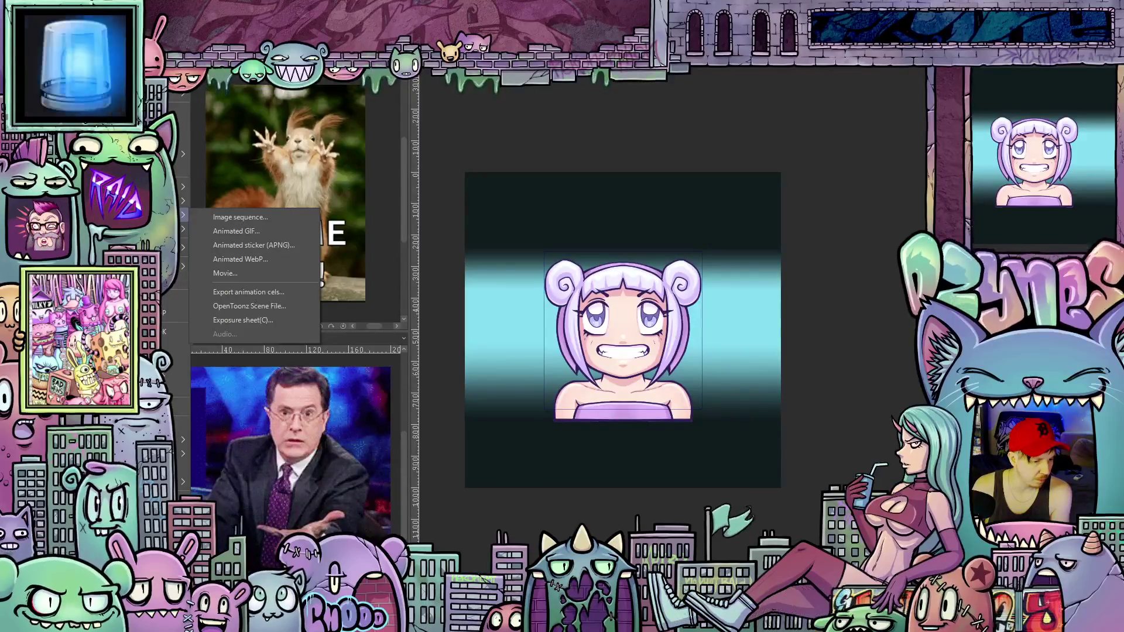
# Export the grinning emote as a 500×500 animated GIF, then switch to the purple-haired girl document
pyautogui.click(252, 230)
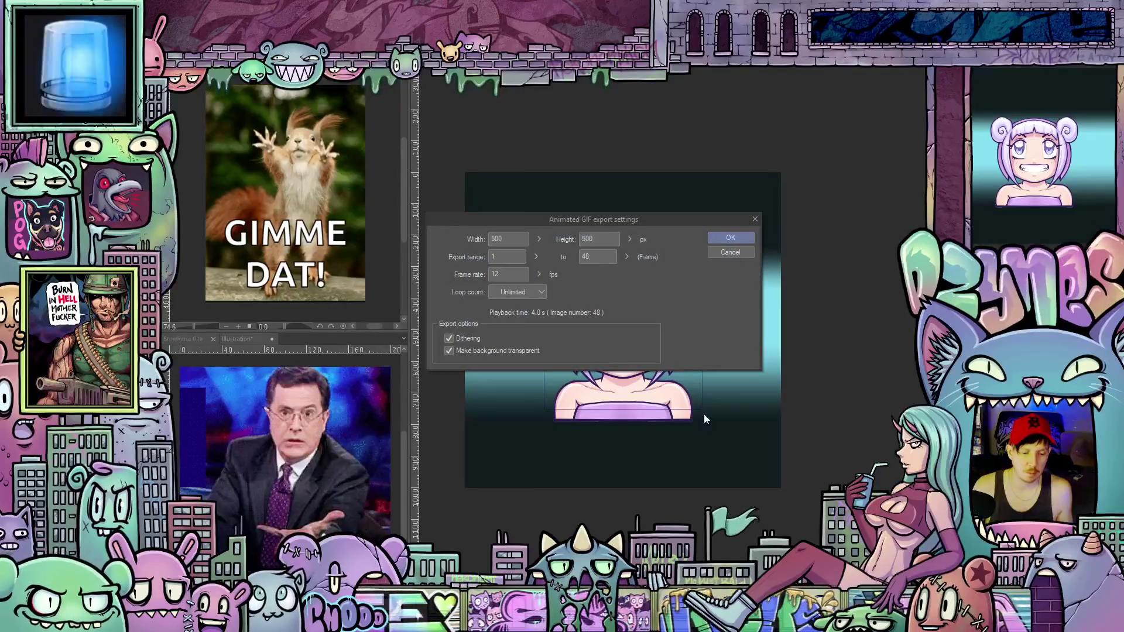
pyautogui.click(728, 235)
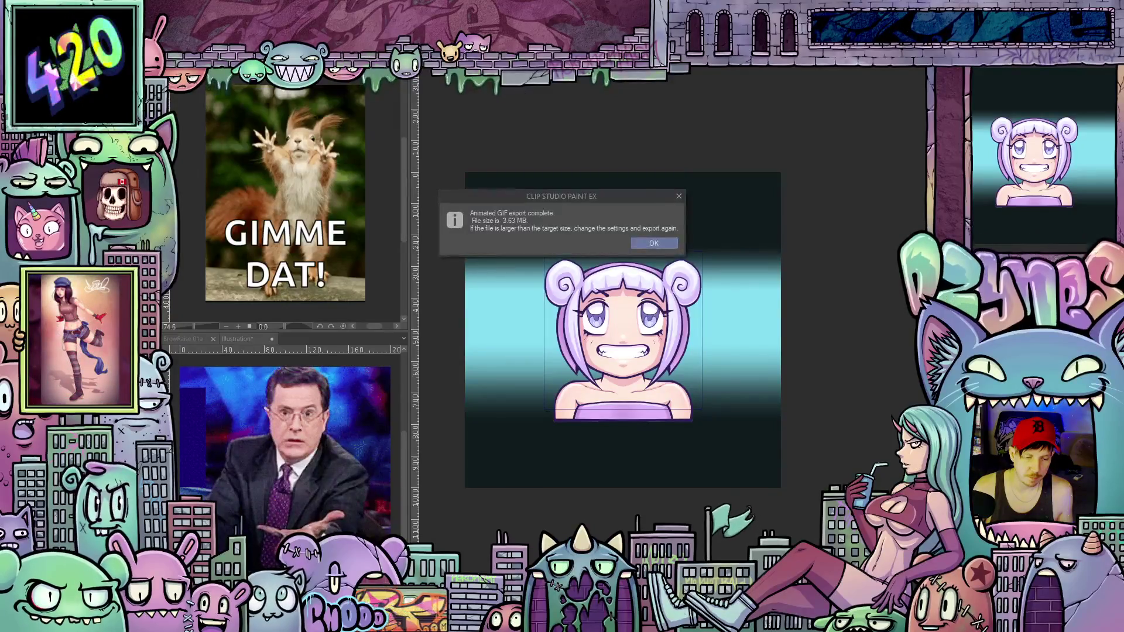
pyautogui.click(660, 246)
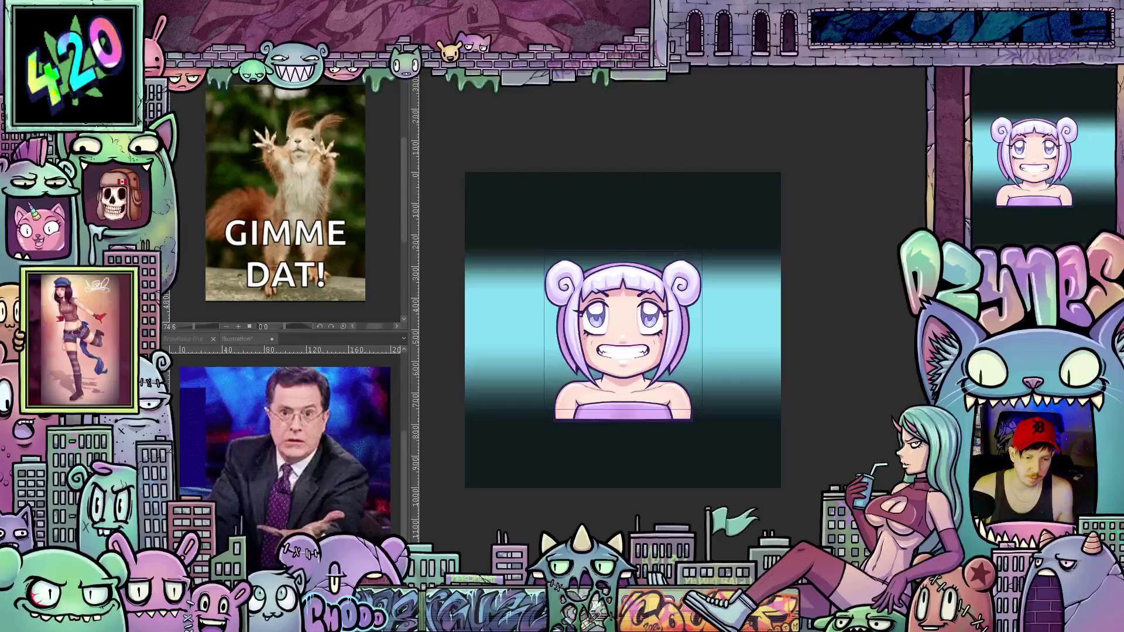
pyautogui.hotkey('ctrl', 'w')
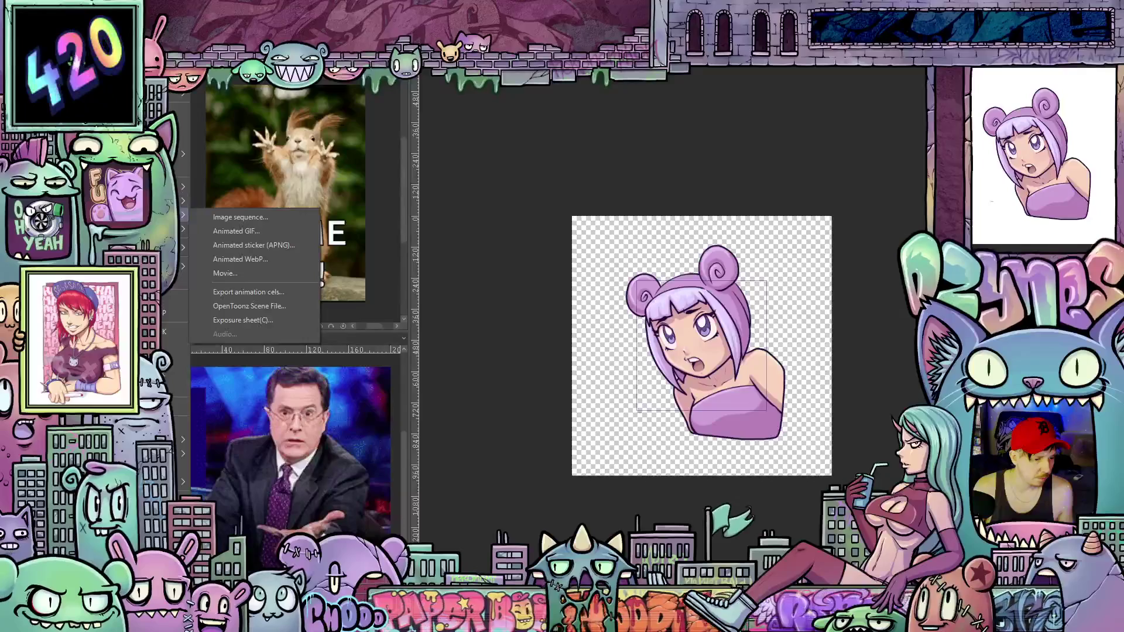
# Export the purple-haired girl emote as a 500×500 animated GIF of frames 1–60
pyautogui.click(226, 234)
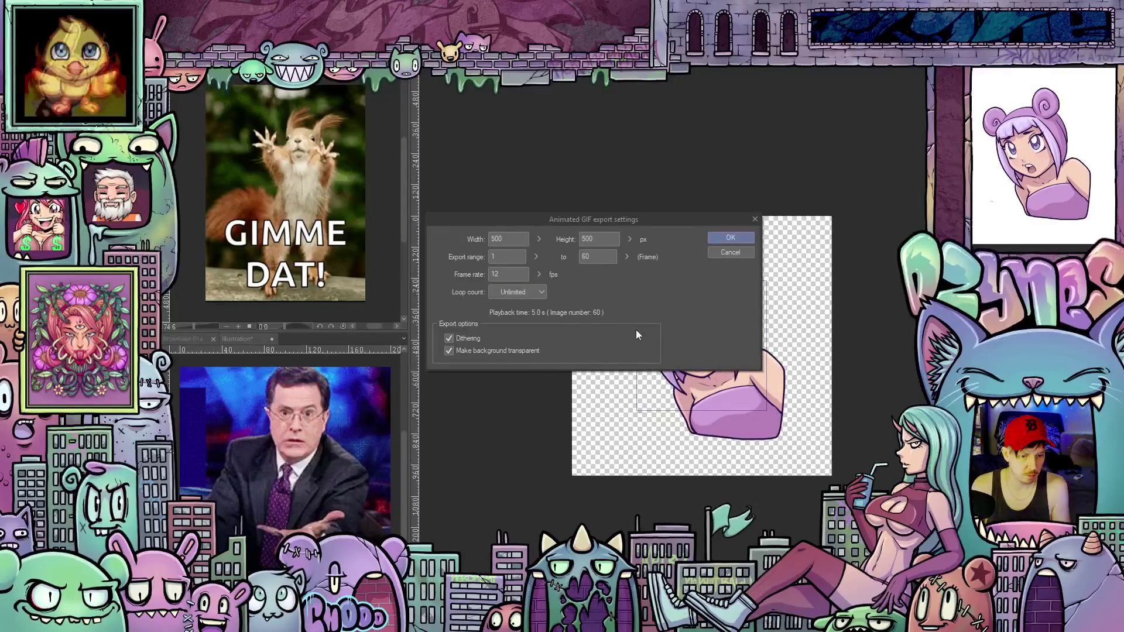
pyautogui.click(744, 237)
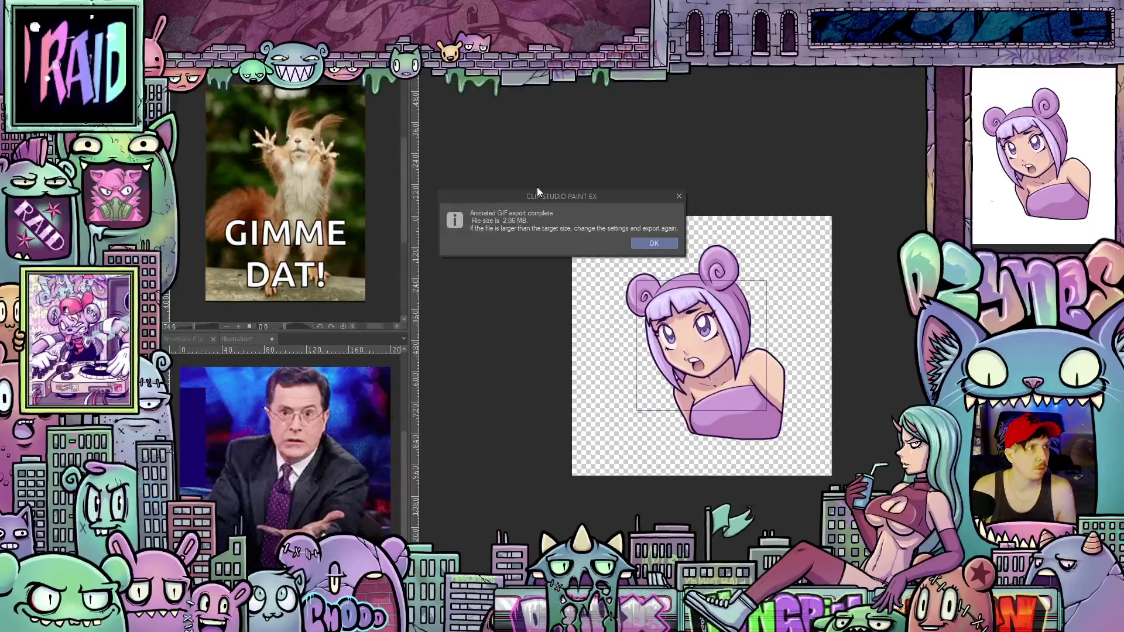
pyautogui.click(662, 241)
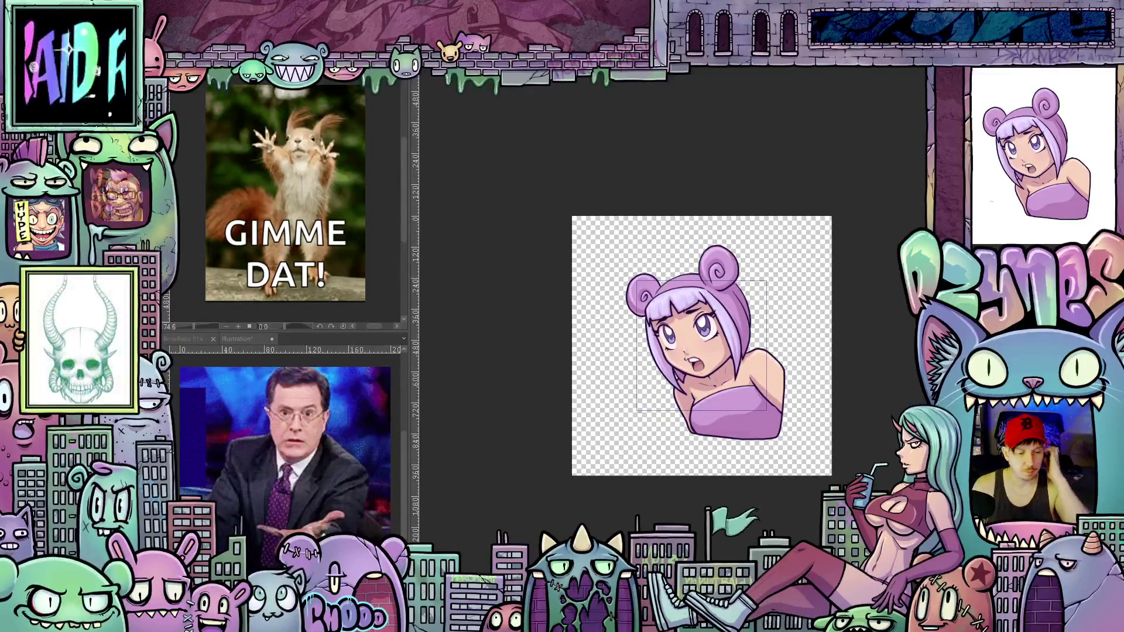
# Close Illustration2 without saving, then close the remaining illustration via its save prompt
pyautogui.hotkey('ctrl', 'w')
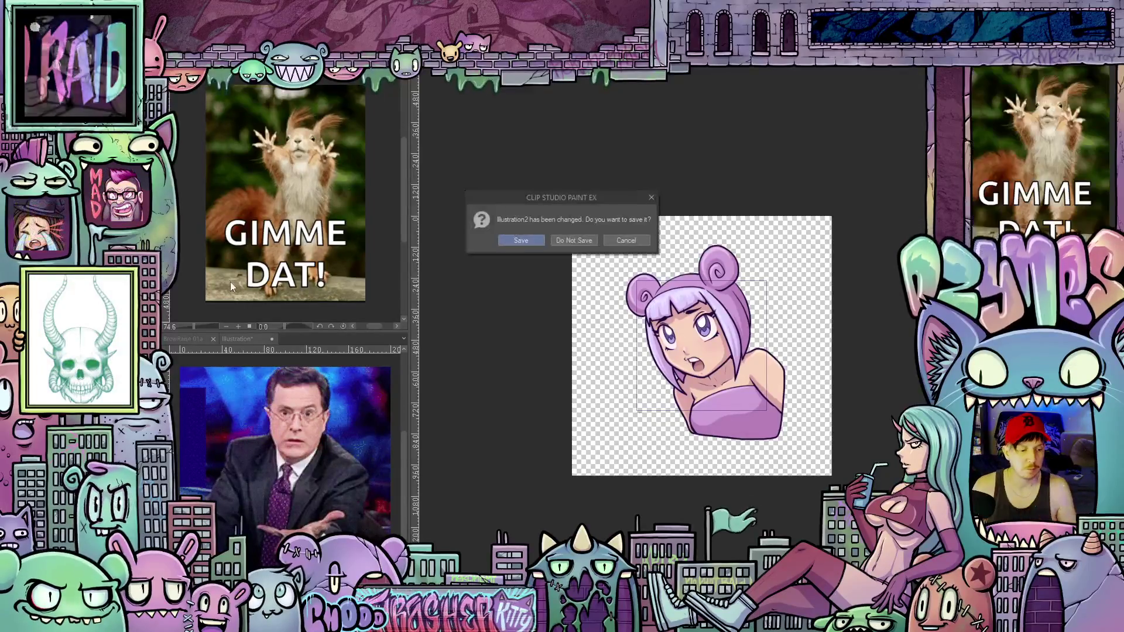
pyautogui.click(563, 242)
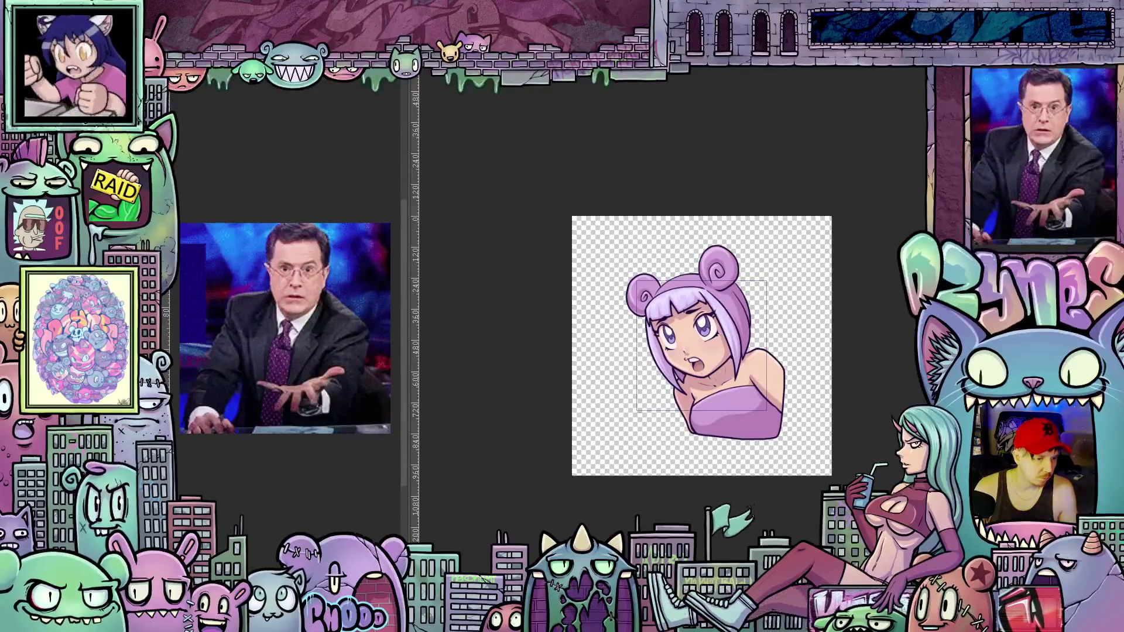
pyautogui.click(282, 97)
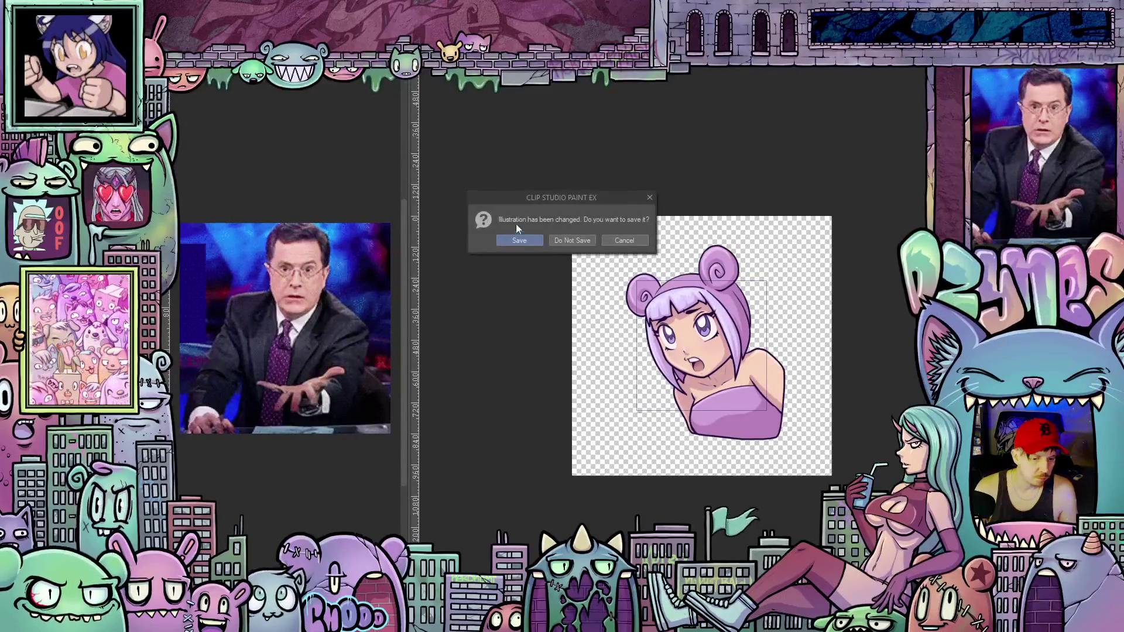
pyautogui.click(567, 240)
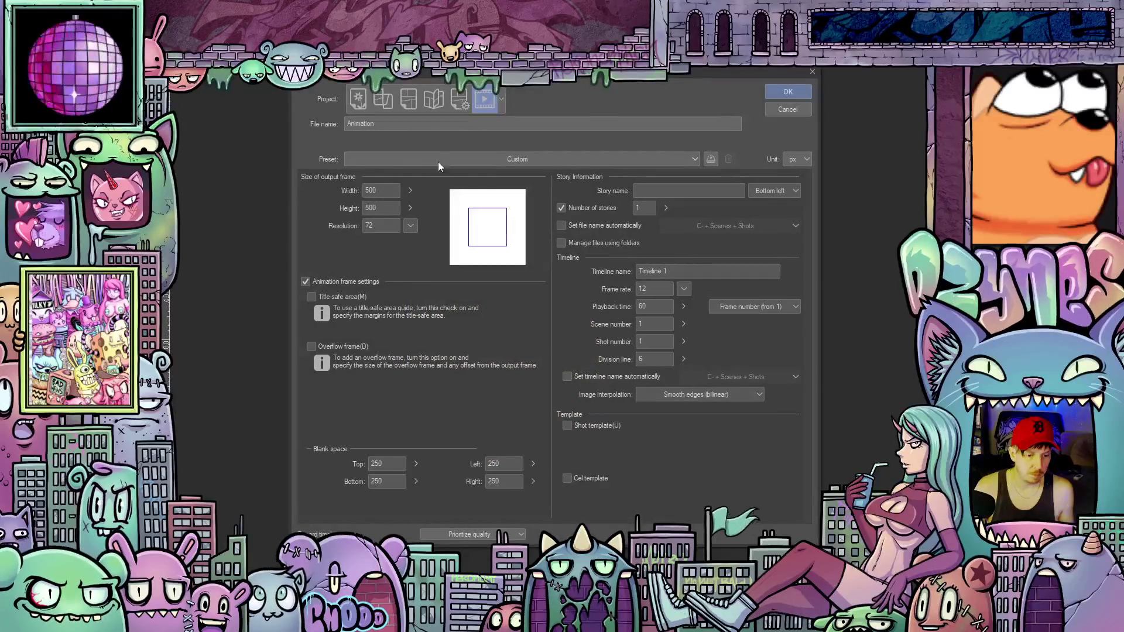
# Create a new Illustration canvas using the saved Emote size preset
pyautogui.click(363, 106)
pyautogui.click(409, 157)
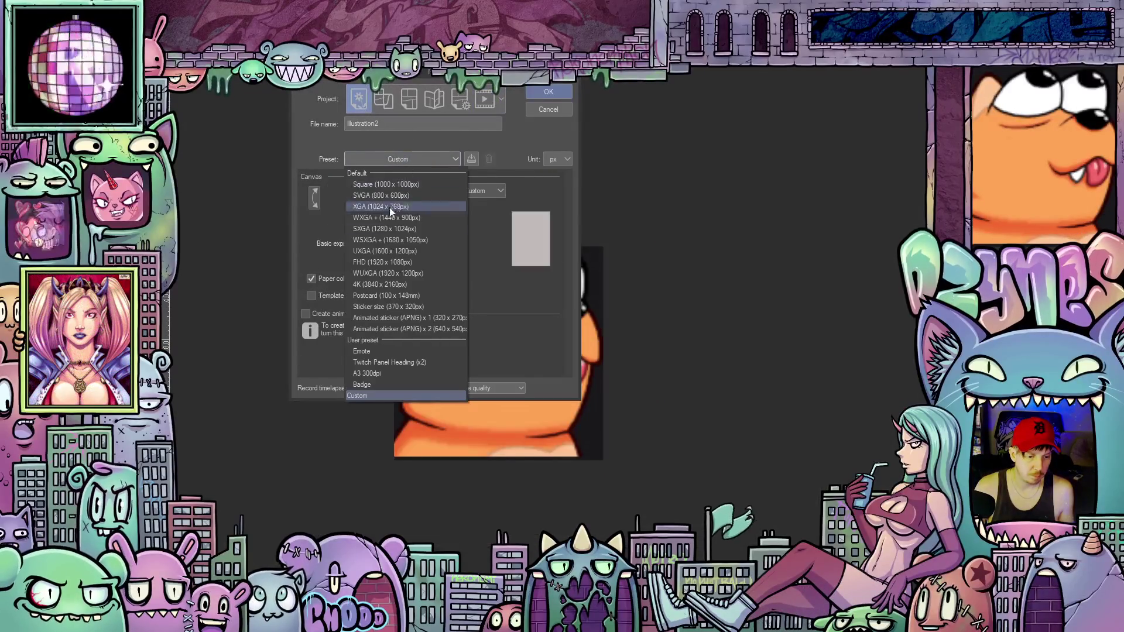
pyautogui.click(393, 353)
pyautogui.click(550, 95)
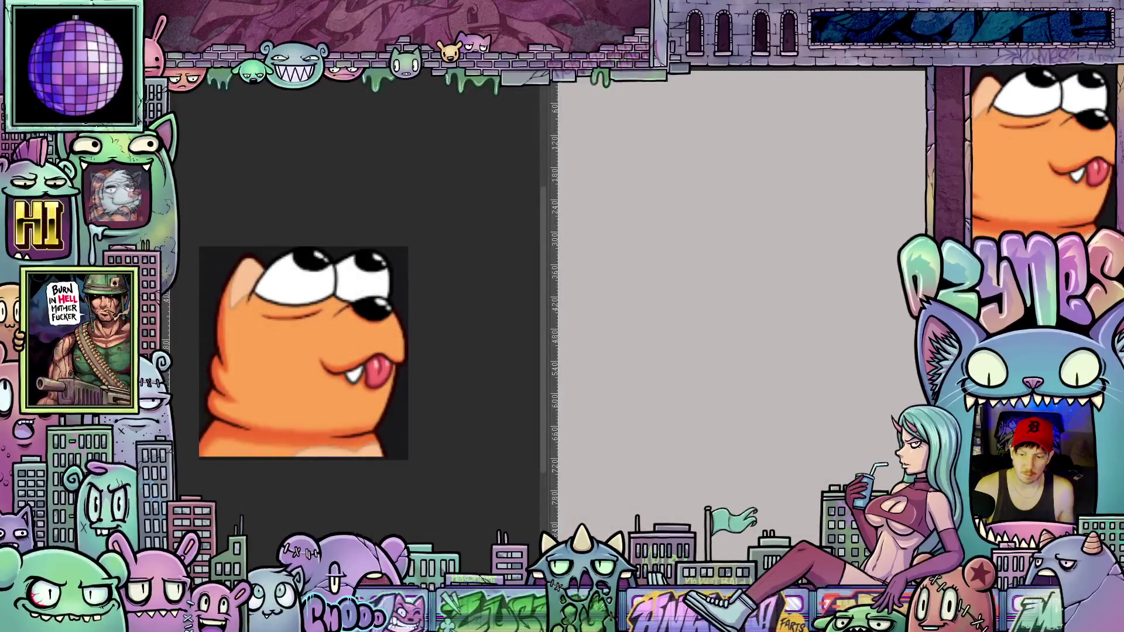
# Enlarge the orange emote reference and narrow the Sub View panel to widen the canvas
pyautogui.hotkey('ctrl', '+')
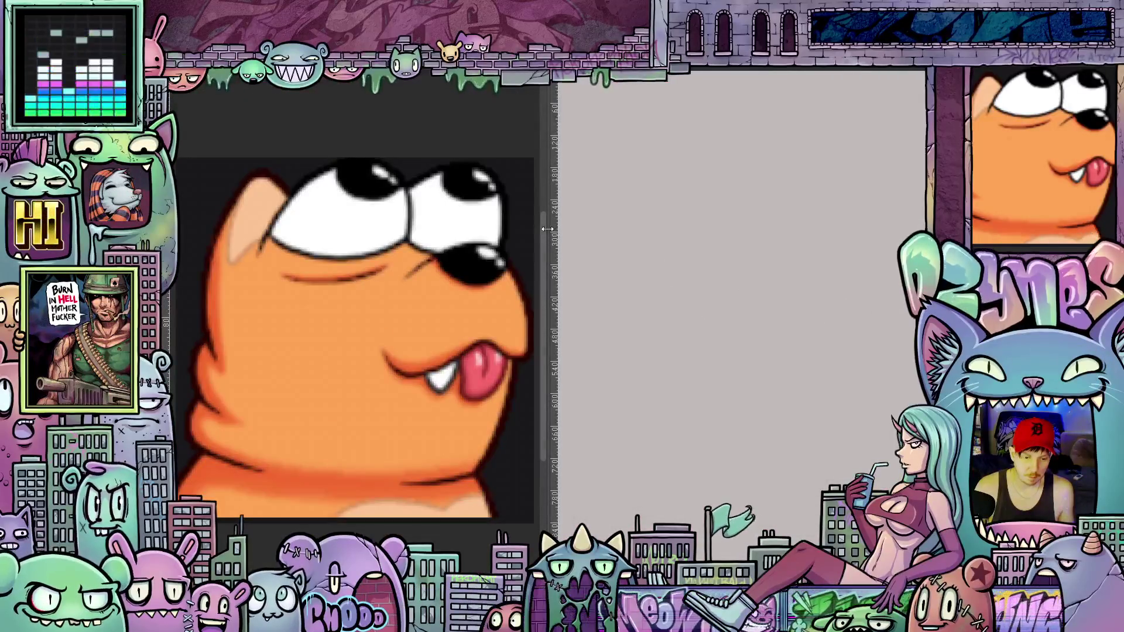
pyautogui.moveTo(546, 229); pyautogui.dragTo(374, 239)
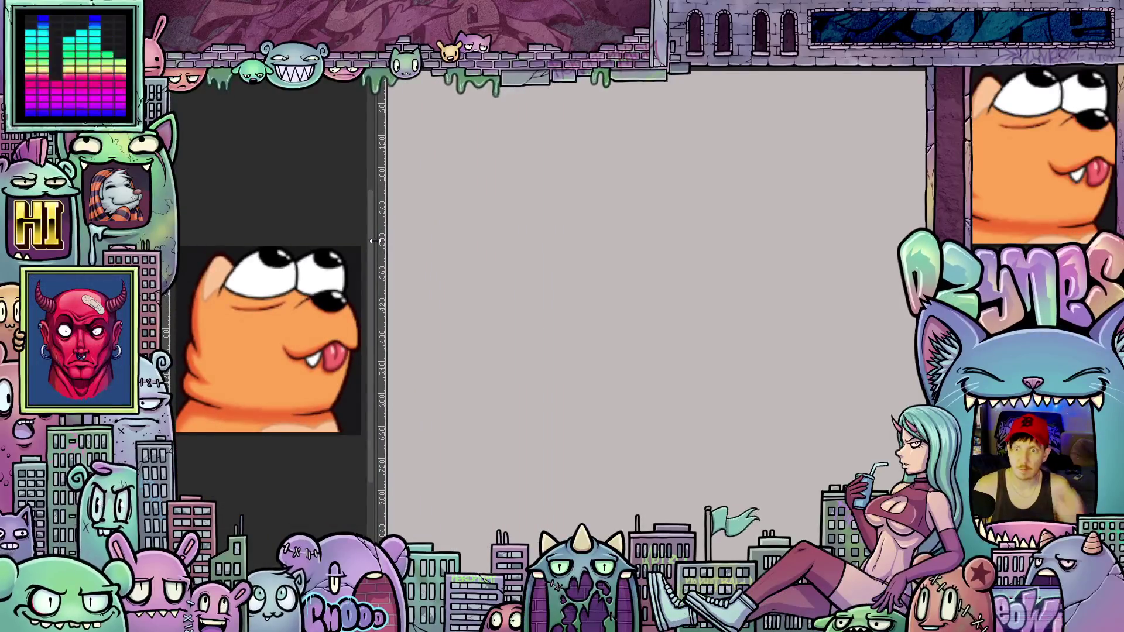
pyautogui.moveTo(375, 240)
pyautogui.mouseDown()
pyautogui.moveTo(304, 257)
pyautogui.moveTo(312, 263)
pyautogui.mouseUp()
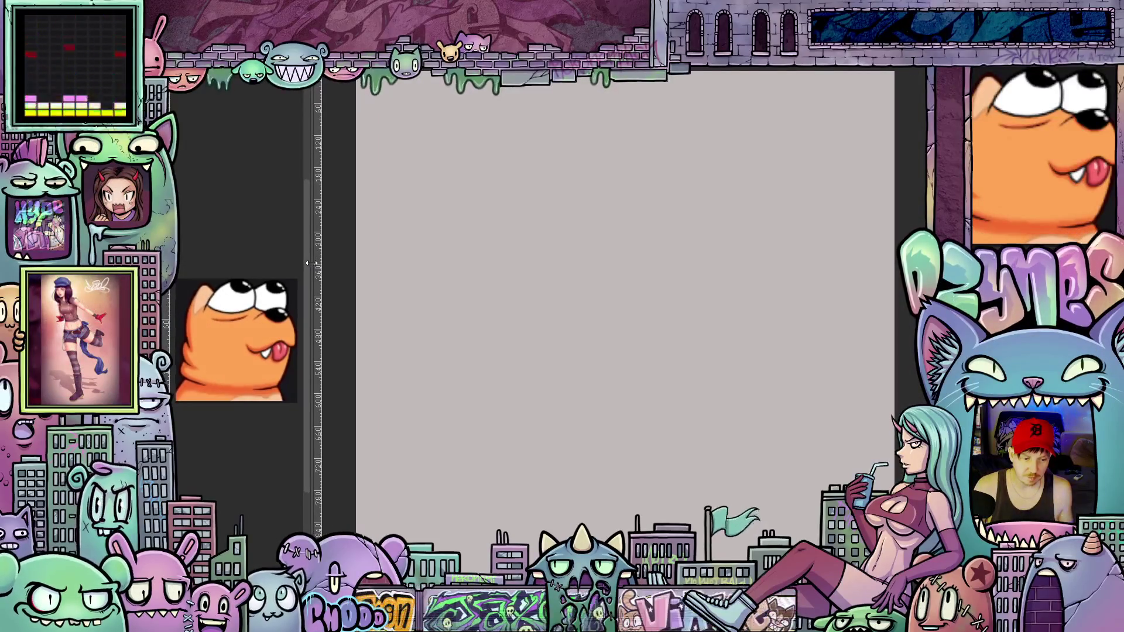
pyautogui.scroll(-2, 668, 306)
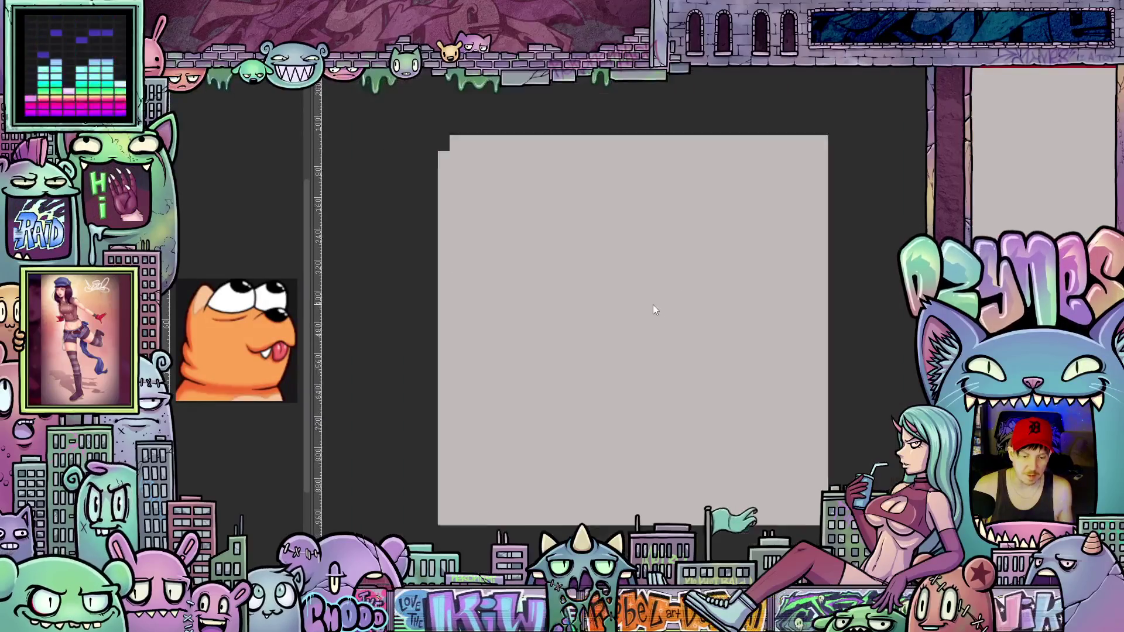
pyautogui.scroll(-1, 652, 305)
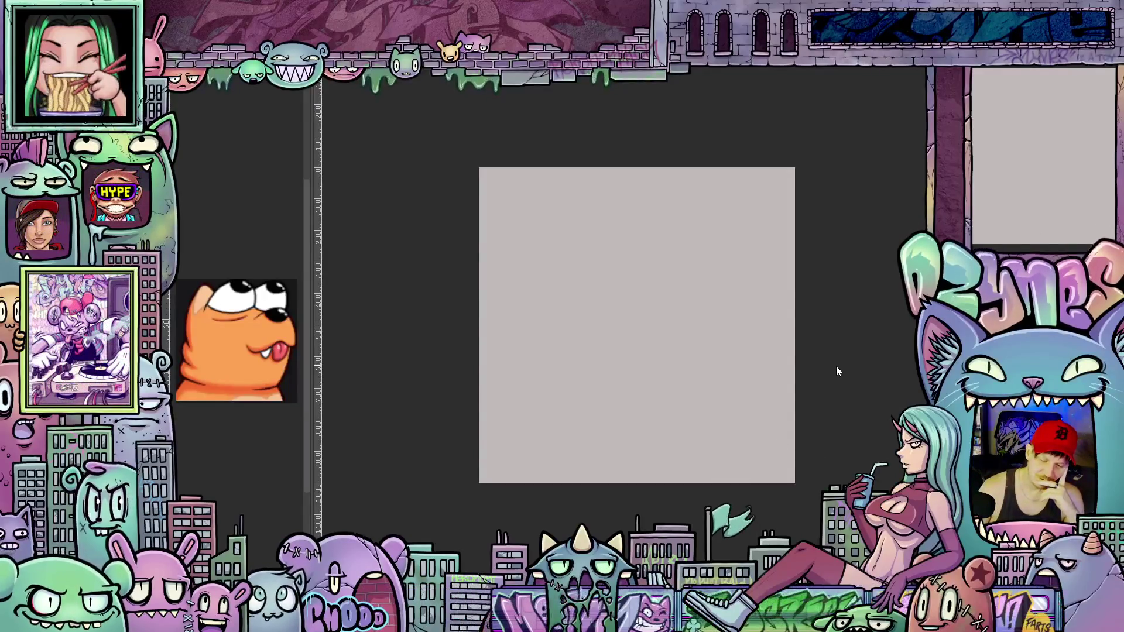
pyautogui.scroll(1, 832, 323)
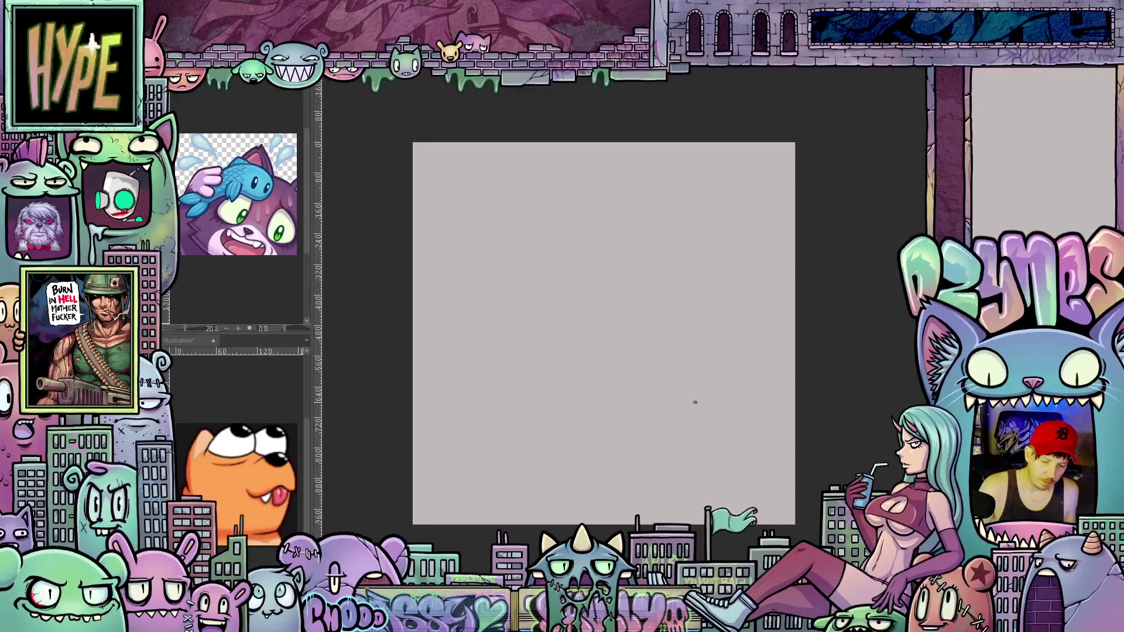
pyautogui.scroll(-2, 693, 395)
pyautogui.scroll(1, 693, 387)
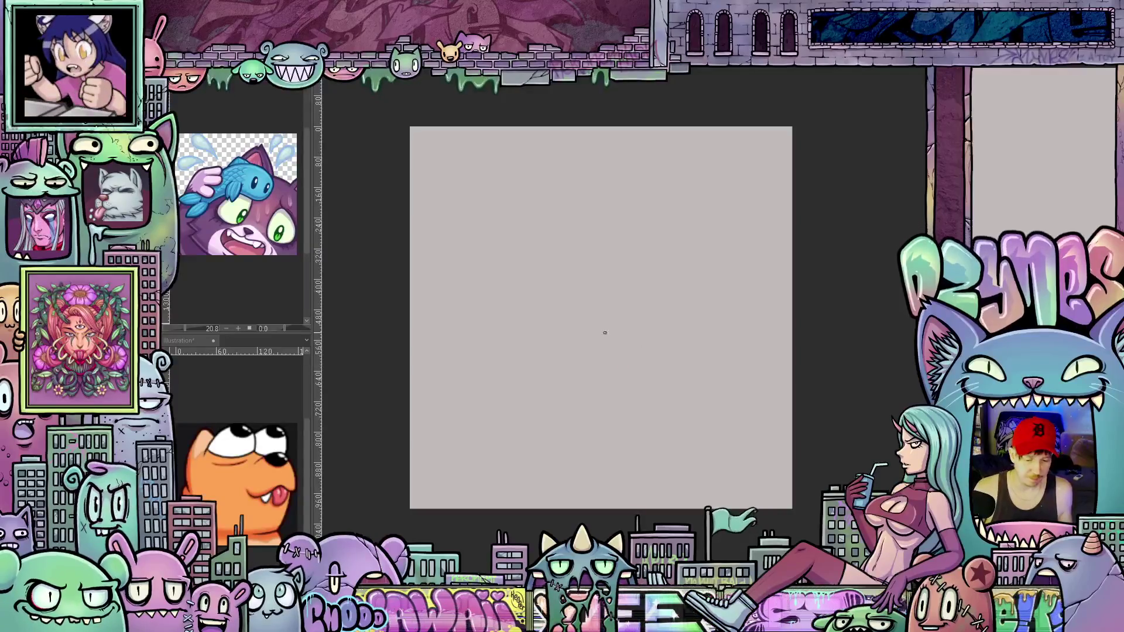
pyautogui.scroll(1, 605, 333)
pyautogui.scroll(1, 577, 312)
pyautogui.scroll(-1, 577, 313)
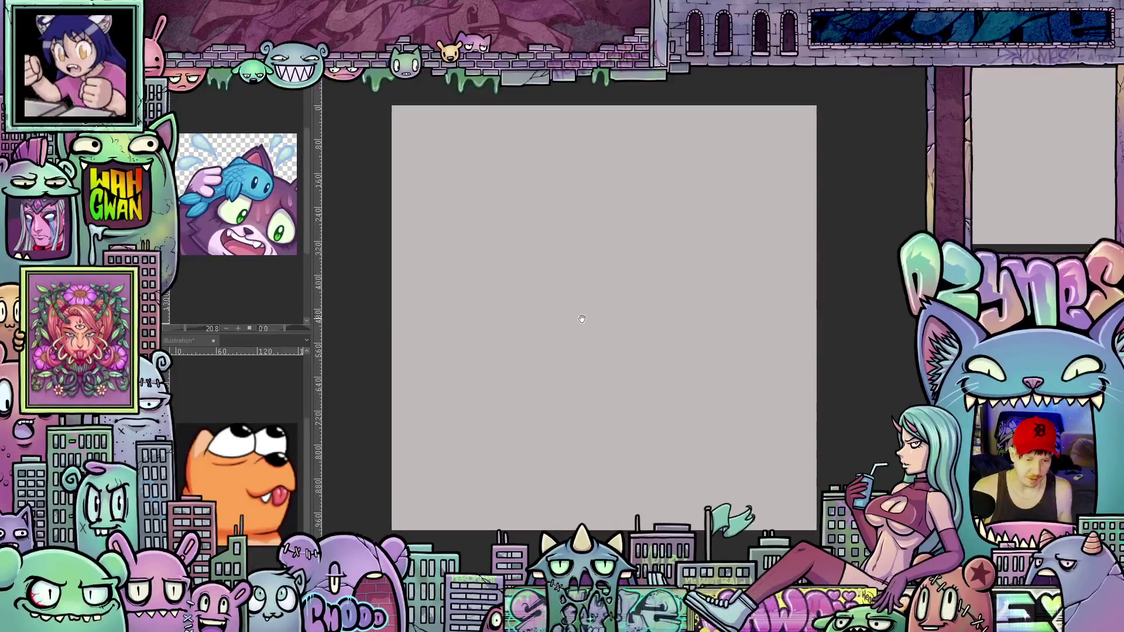
# Pan the blank square canvas to reposition it in the view
pyautogui.moveTo(581, 318); pyautogui.dragTo(626, 344)
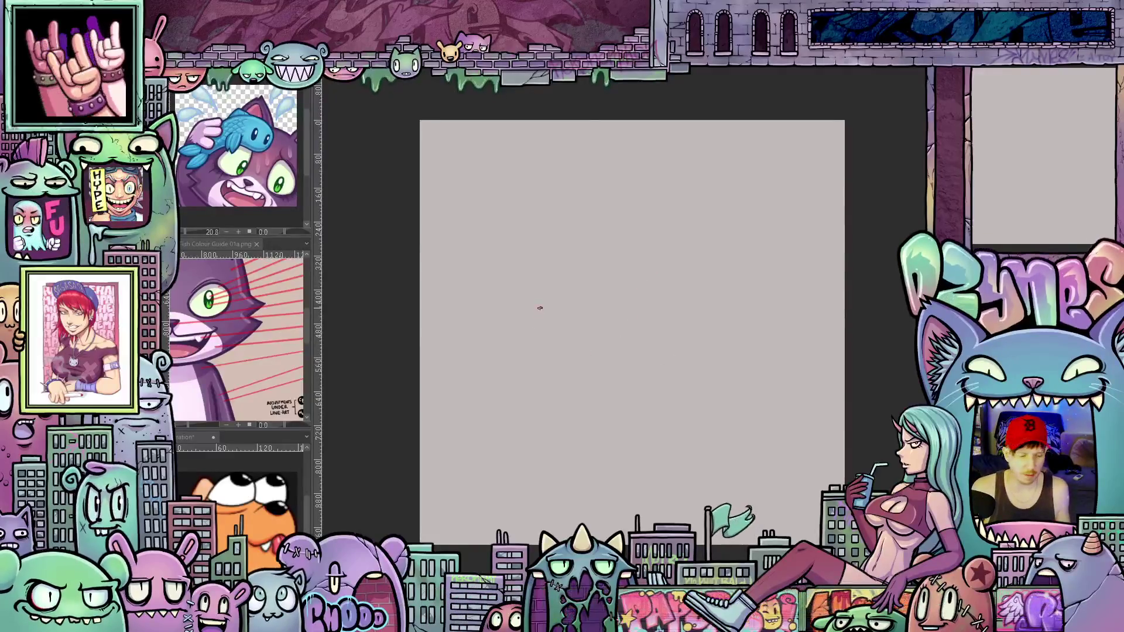
# Pan the Sub View reference from the eye close-up to its colour swatch list
pyautogui.moveTo(271, 315)
pyautogui.mouseDown()
pyautogui.moveTo(198, 334)
pyautogui.moveTo(244, 348)
pyautogui.mouseUp()
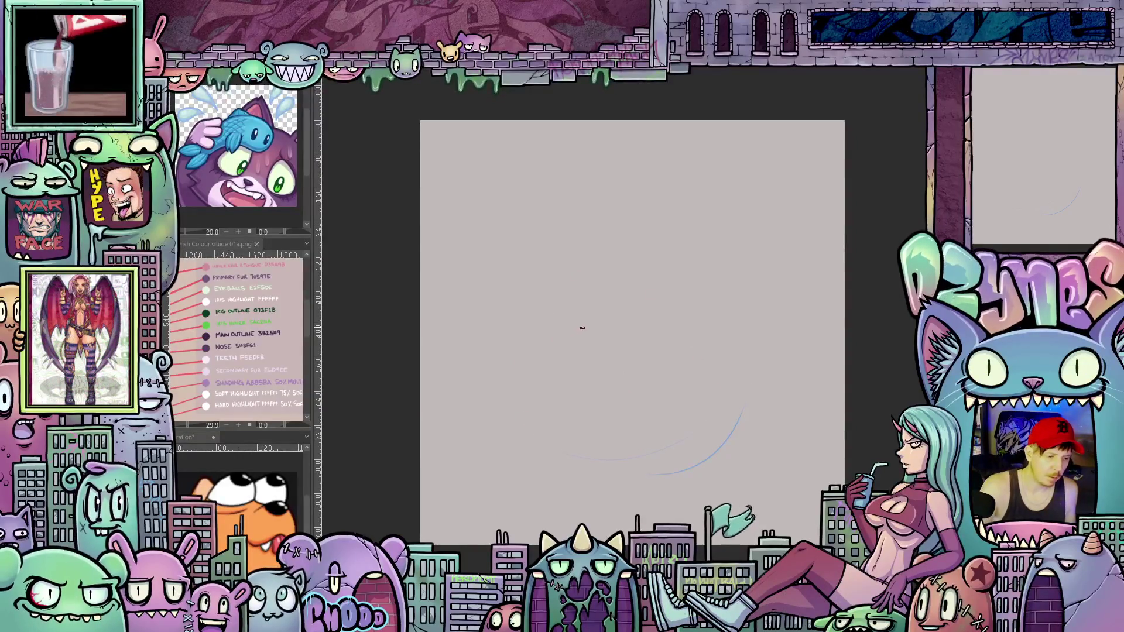
# Sketch a large blue head circle, reinforcing its lower-left edge
pyautogui.moveTo(528, 432)
pyautogui.mouseDown()
pyautogui.moveTo(776, 258)
pyautogui.moveTo(506, 258)
pyautogui.mouseUp()
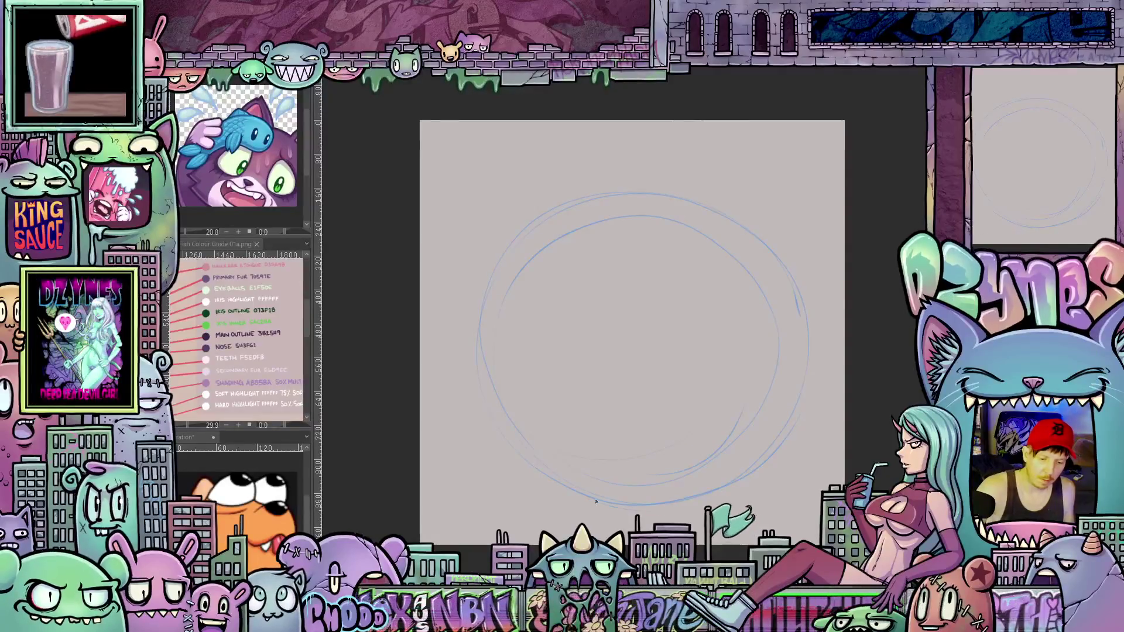
pyautogui.moveTo(597, 501); pyautogui.dragTo(501, 259)
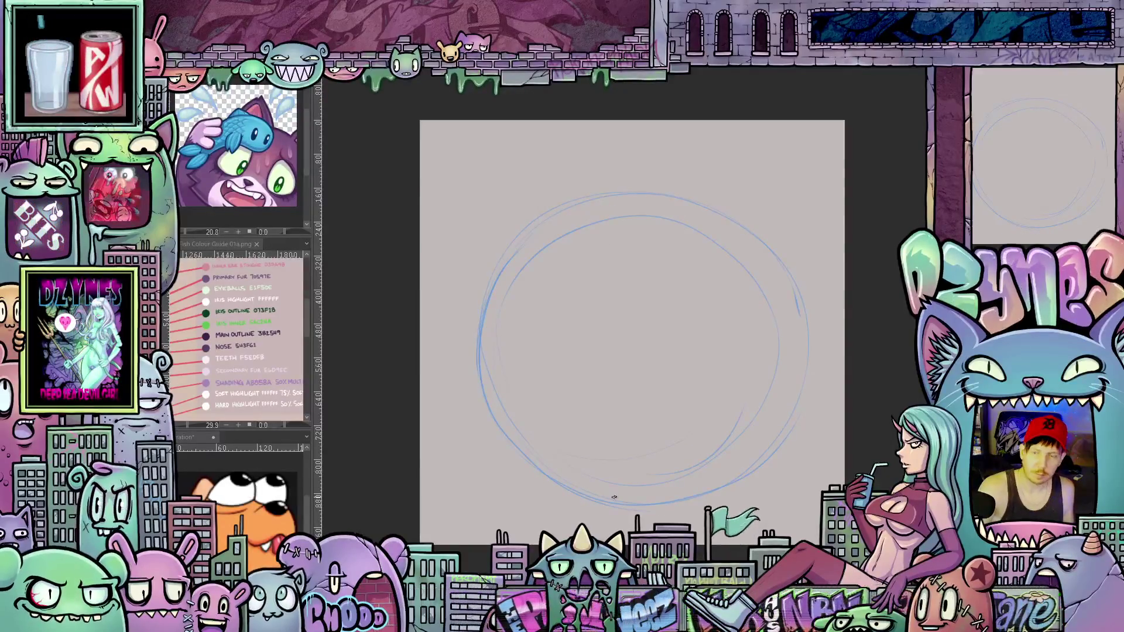
pyautogui.moveTo(512, 455); pyautogui.dragTo(478, 353)
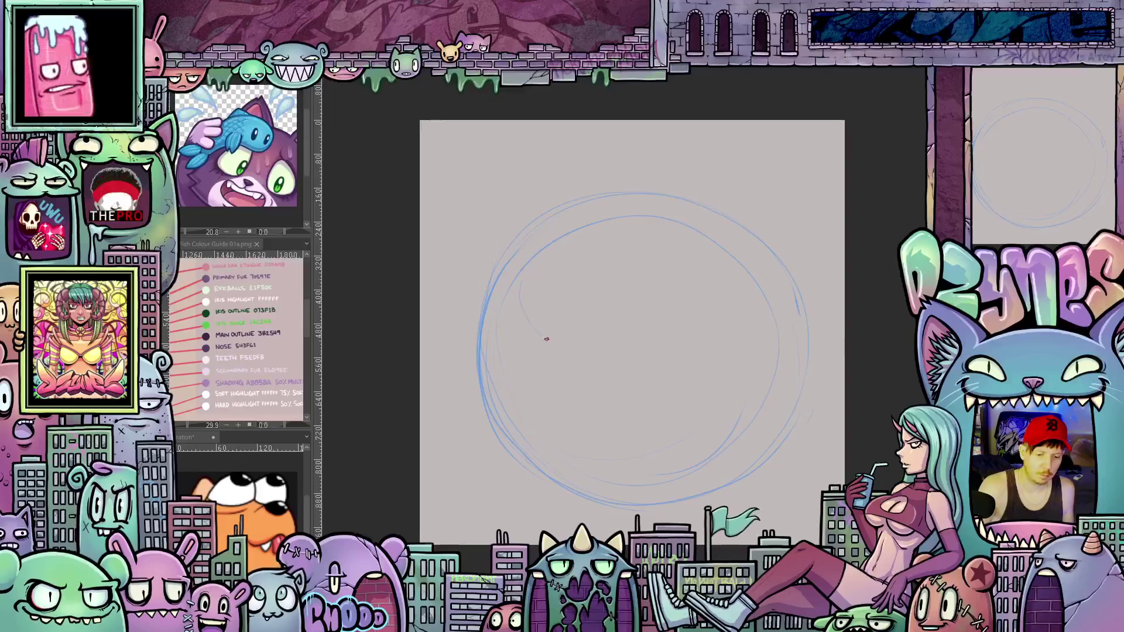
# Sketch two smaller overlapping circles for the left and right eyes
pyautogui.moveTo(522, 293)
pyautogui.mouseDown()
pyautogui.moveTo(635, 296)
pyautogui.moveTo(565, 201)
pyautogui.moveTo(545, 334)
pyautogui.mouseUp()
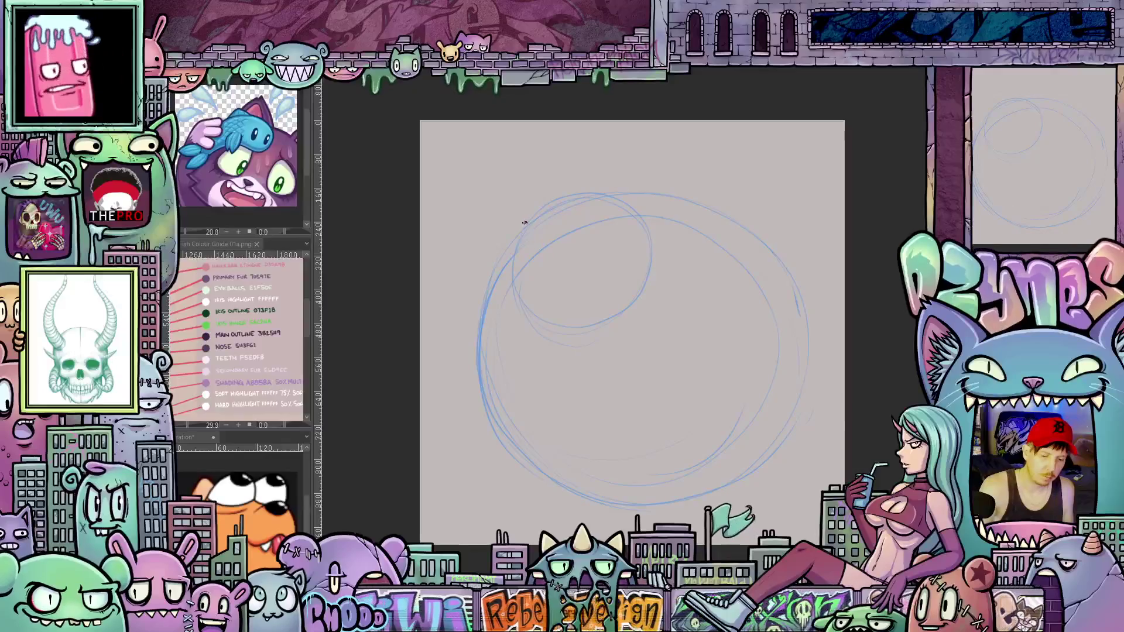
pyautogui.moveTo(523, 273)
pyautogui.mouseDown()
pyautogui.moveTo(602, 302)
pyautogui.moveTo(635, 284)
pyautogui.mouseUp()
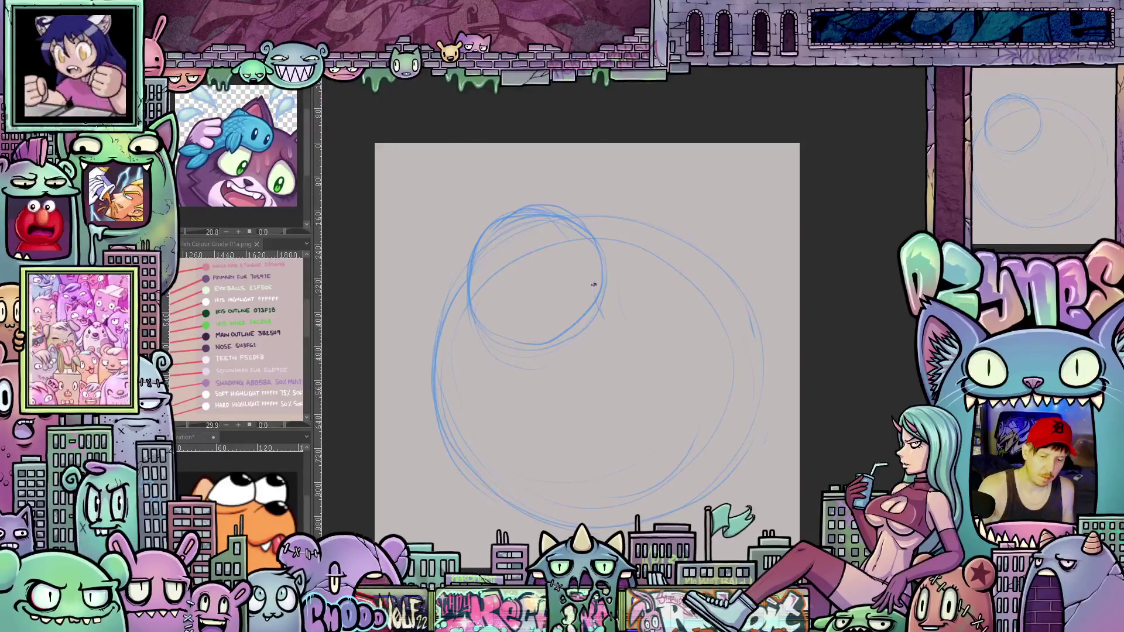
pyautogui.moveTo(602, 230); pyautogui.dragTo(709, 263)
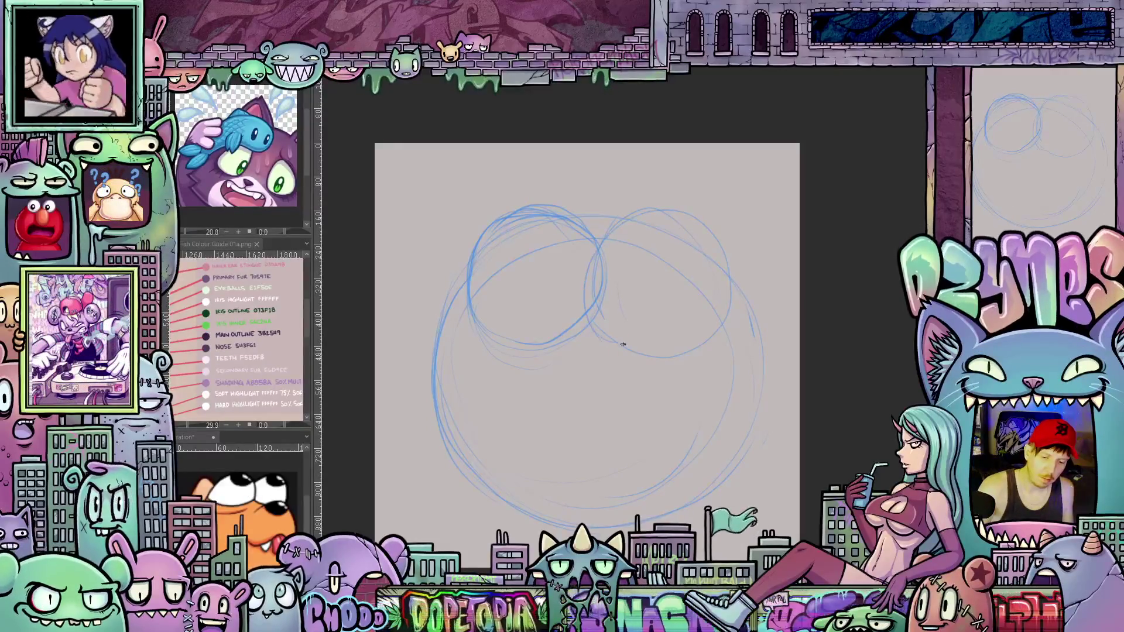
pyautogui.moveTo(632, 215); pyautogui.dragTo(619, 344)
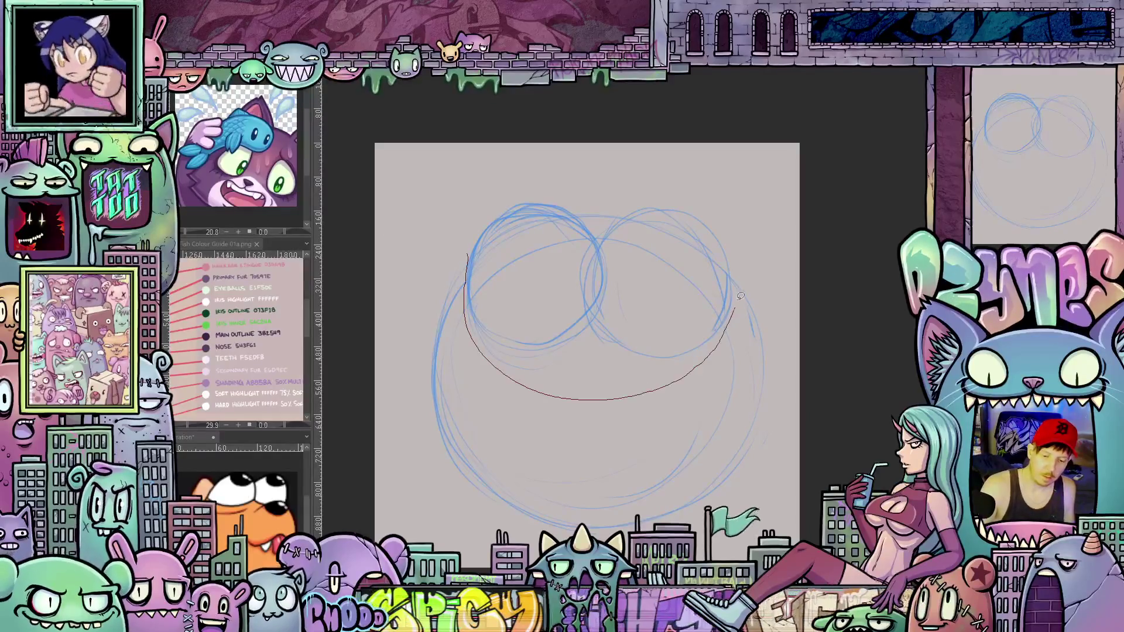
# Lasso the two eye circles, move them up and slightly left with transform, then deselect
pyautogui.moveTo(739, 296)
pyautogui.mouseDown()
pyautogui.moveTo(656, 188)
pyautogui.moveTo(452, 263)
pyautogui.mouseUp()
pyautogui.hotkey('ctrl', 't')
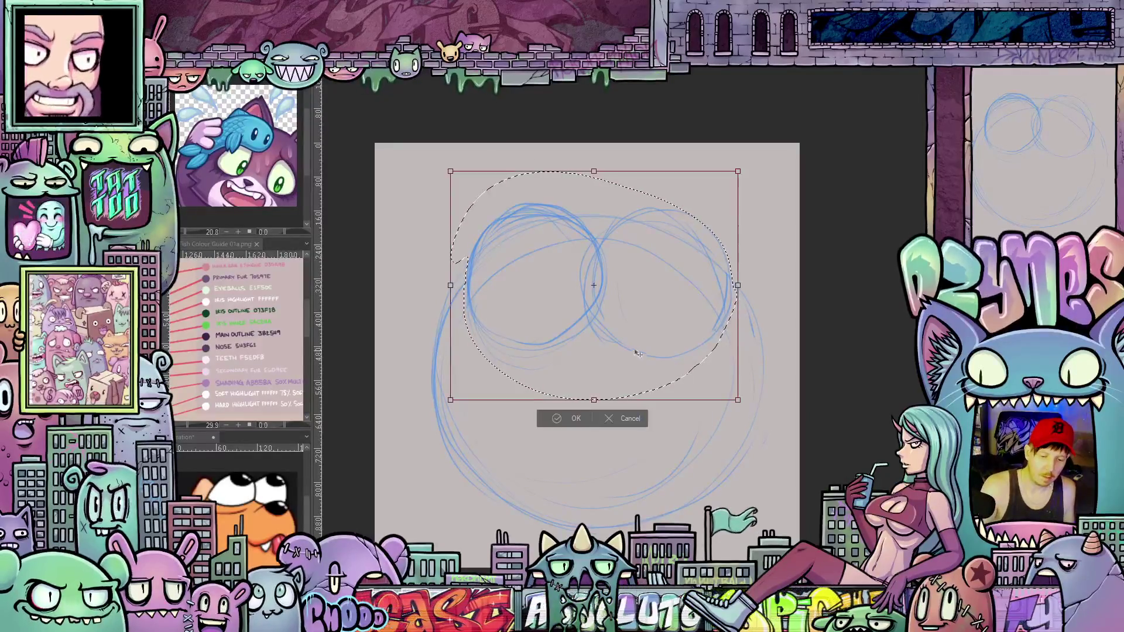
pyautogui.moveTo(636, 354); pyautogui.dragTo(642, 333)
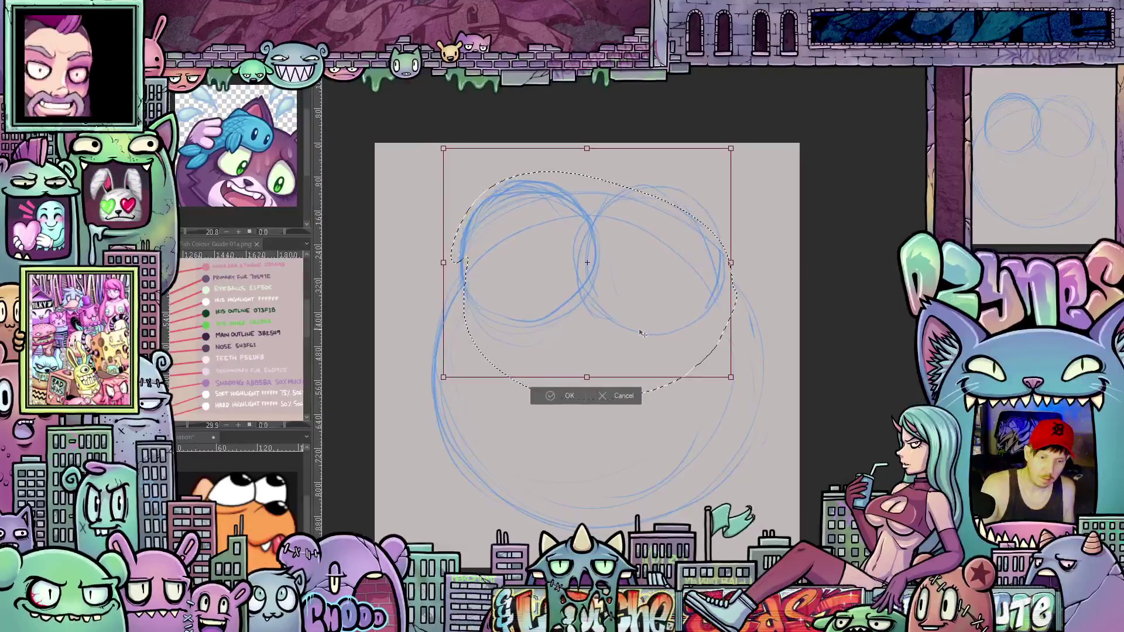
pyautogui.press('Return')
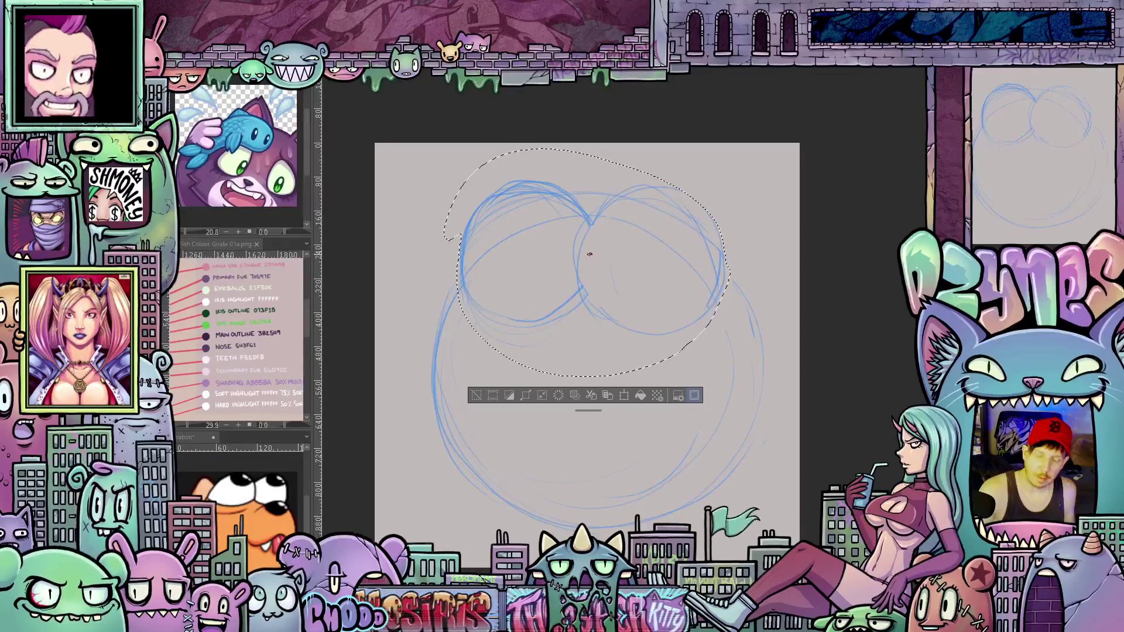
pyautogui.hotkey('ctrl', 'd')
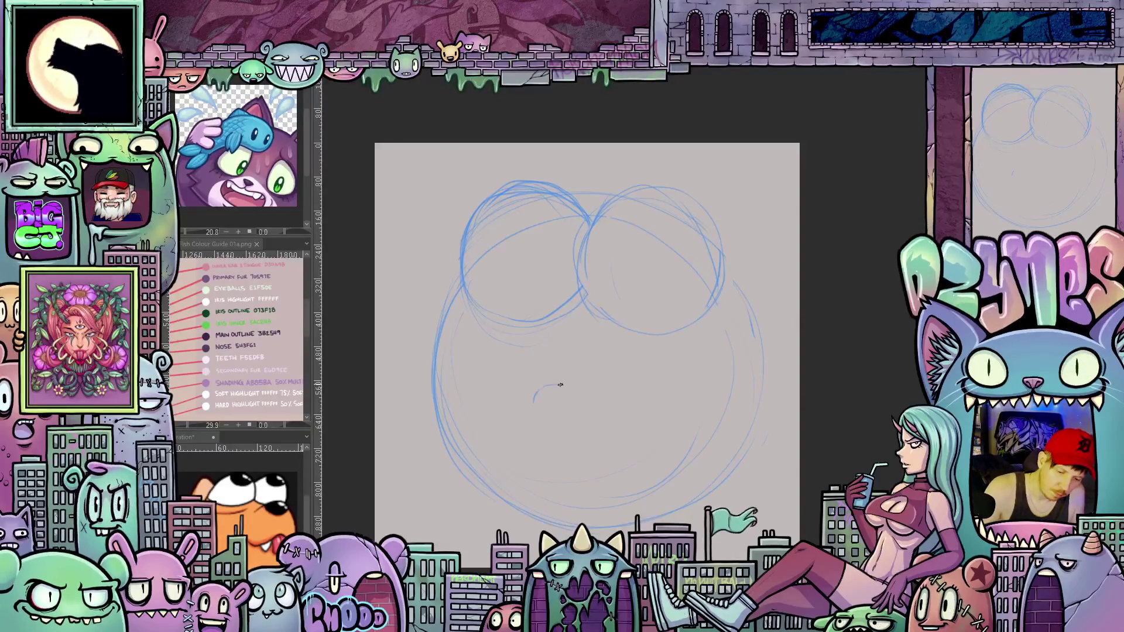
# Sketch an open oval mouth arc below the eyes
pyautogui.moveTo(538, 391); pyautogui.dragTo(627, 442)
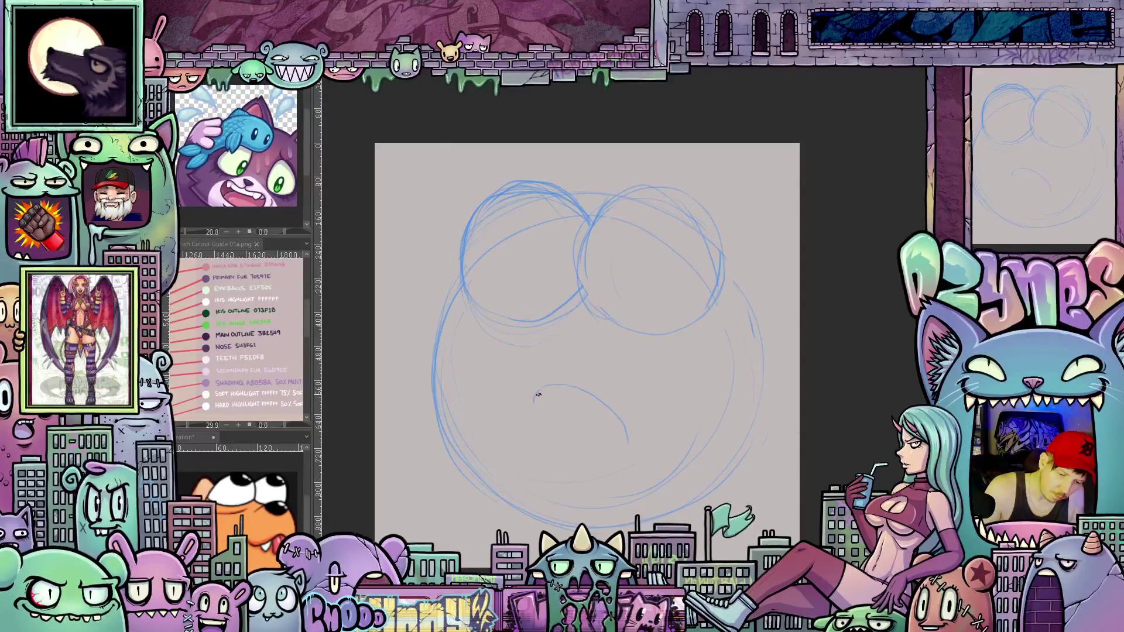
pyautogui.moveTo(538, 391)
pyautogui.mouseDown()
pyautogui.moveTo(562, 465)
pyautogui.moveTo(591, 473)
pyautogui.mouseUp()
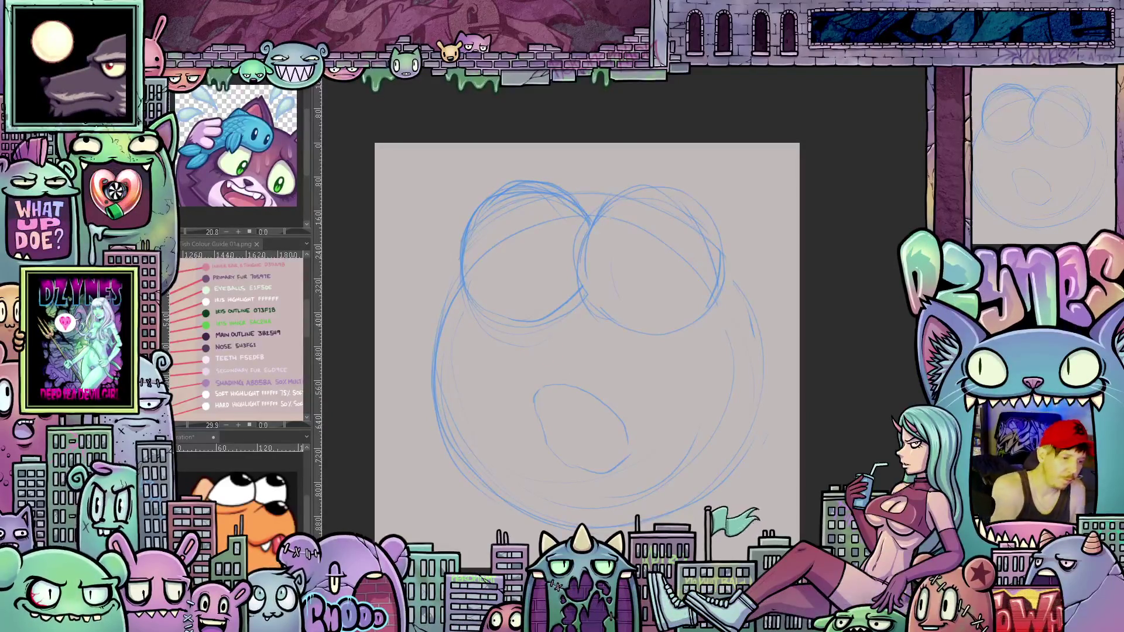
# Lasso the mouth sketch and shift it into place with a transform
pyautogui.moveTo(510, 401); pyautogui.dragTo(523, 387)
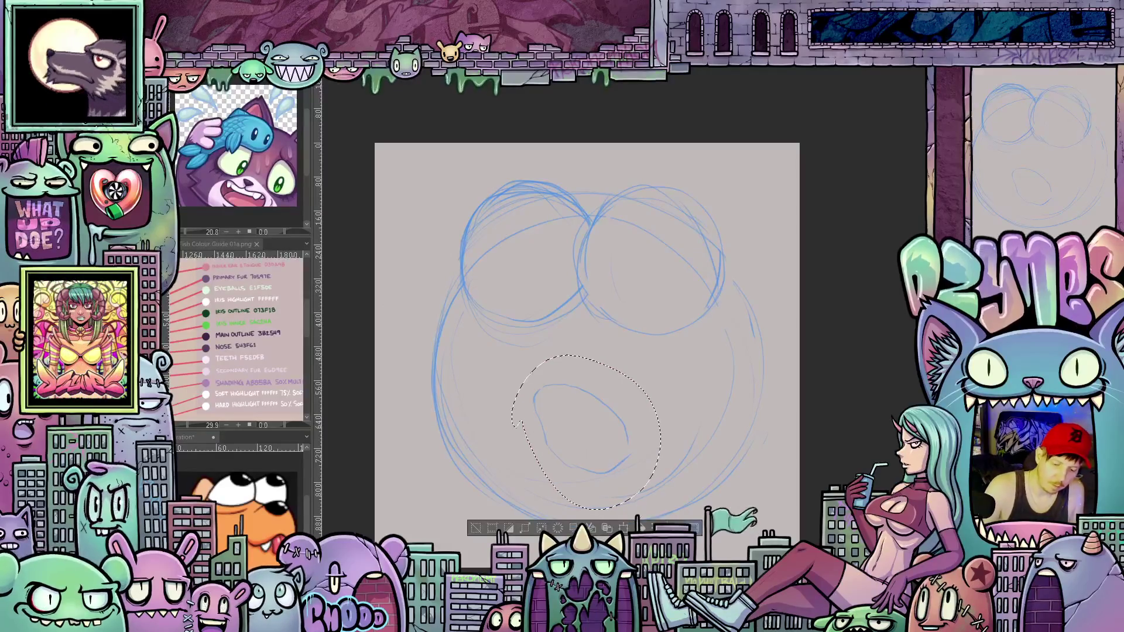
pyautogui.hotkey('ctrl', 't')
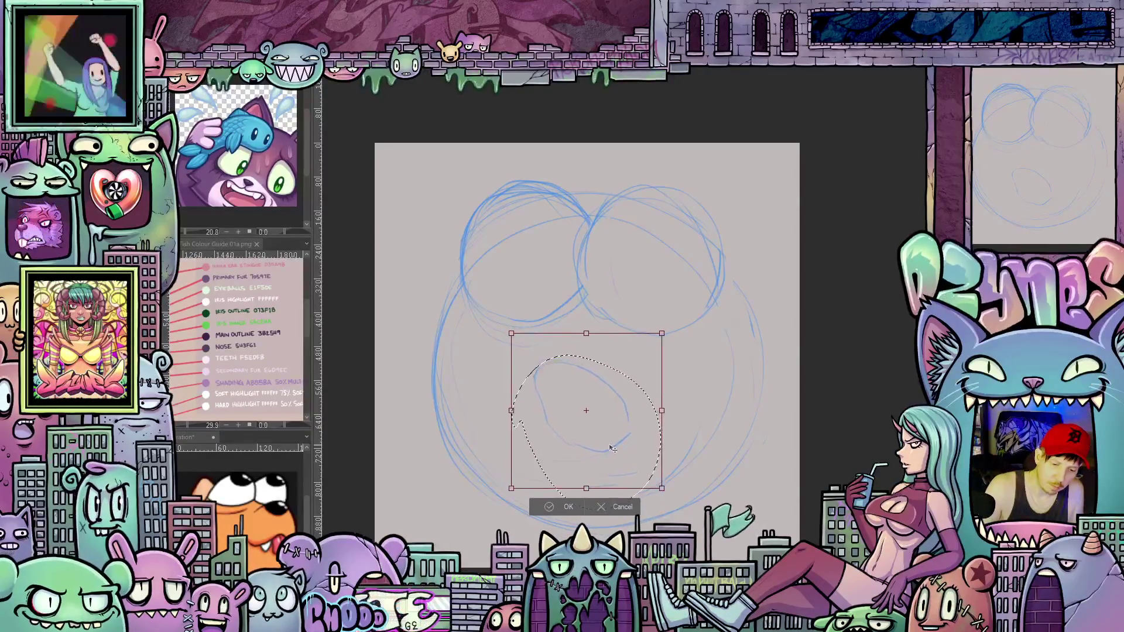
pyautogui.click(567, 506)
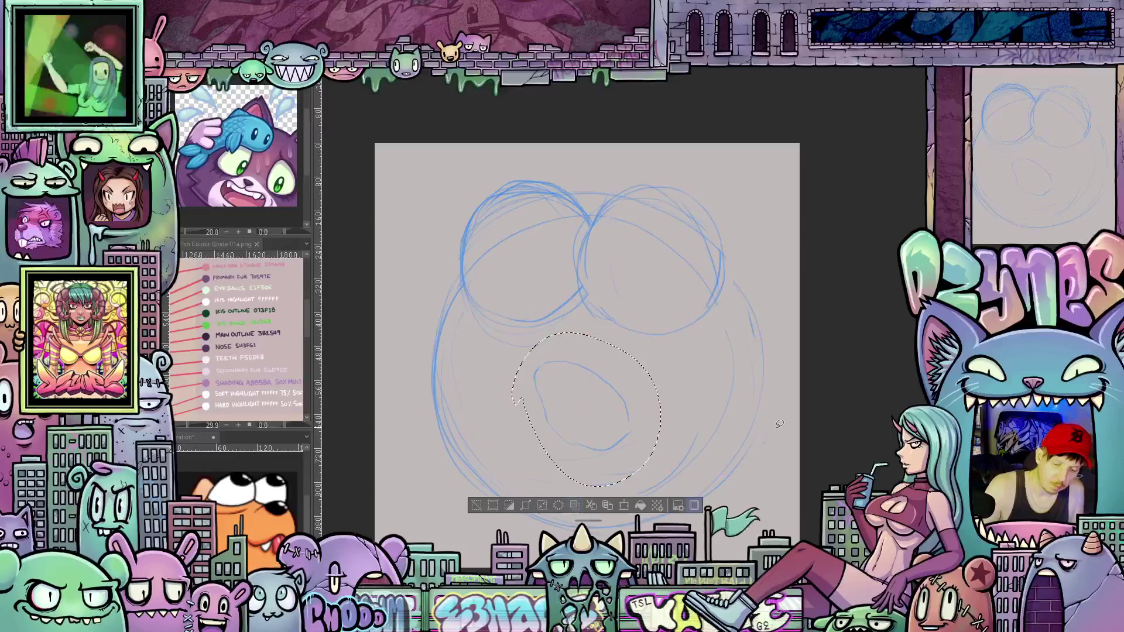
pyautogui.hotkey('ctrl', 'd')
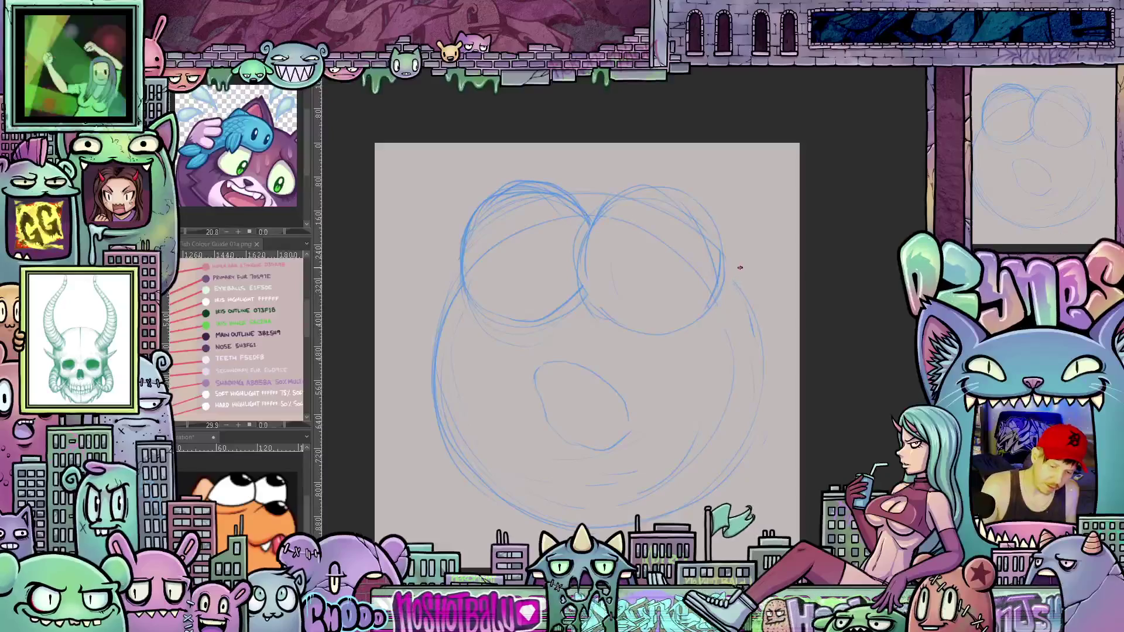
# Add a stroke along the right side of the face
pyautogui.moveTo(730, 270); pyautogui.dragTo(778, 289)
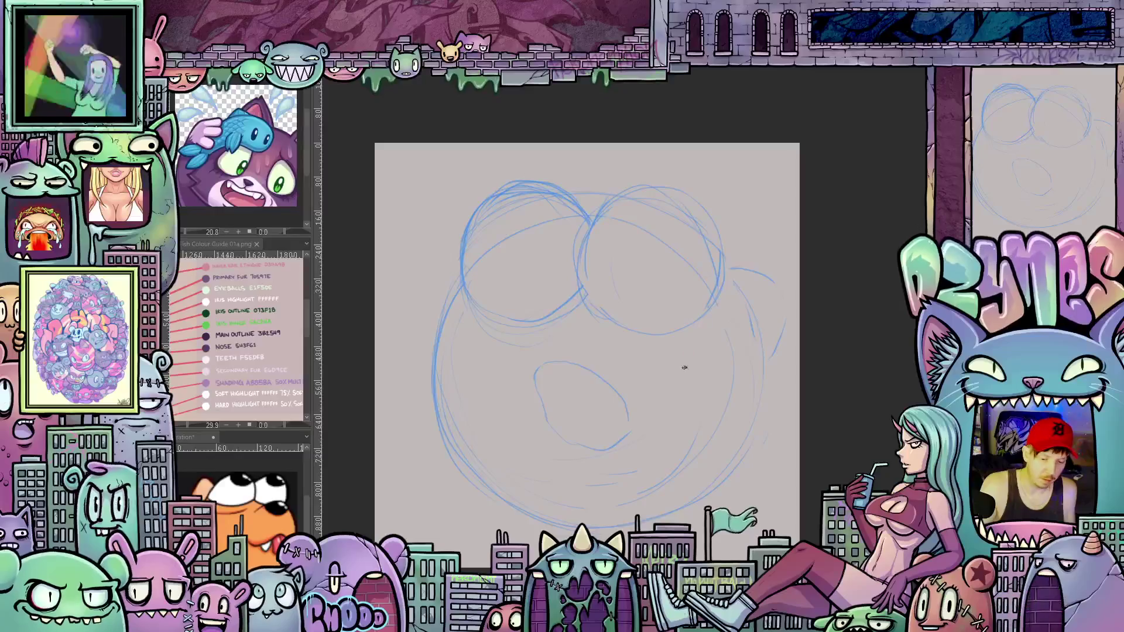
pyautogui.scroll(2, 716, 422)
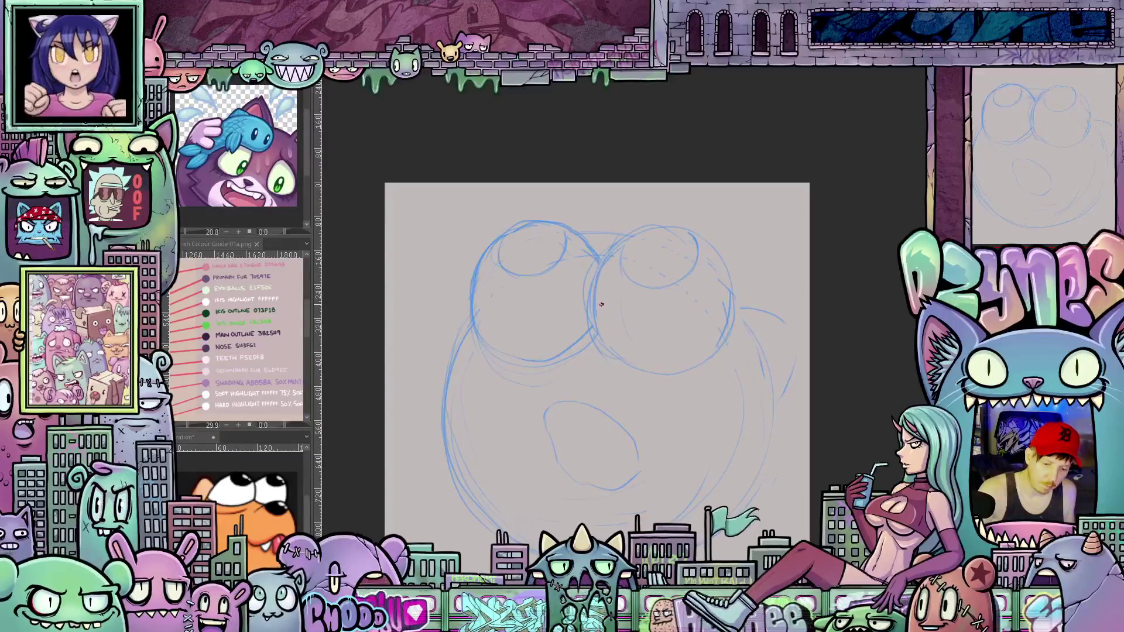
# Firm up the left side of the head outline and the left eye's edge
pyautogui.moveTo(526, 407); pyautogui.dragTo(611, 362)
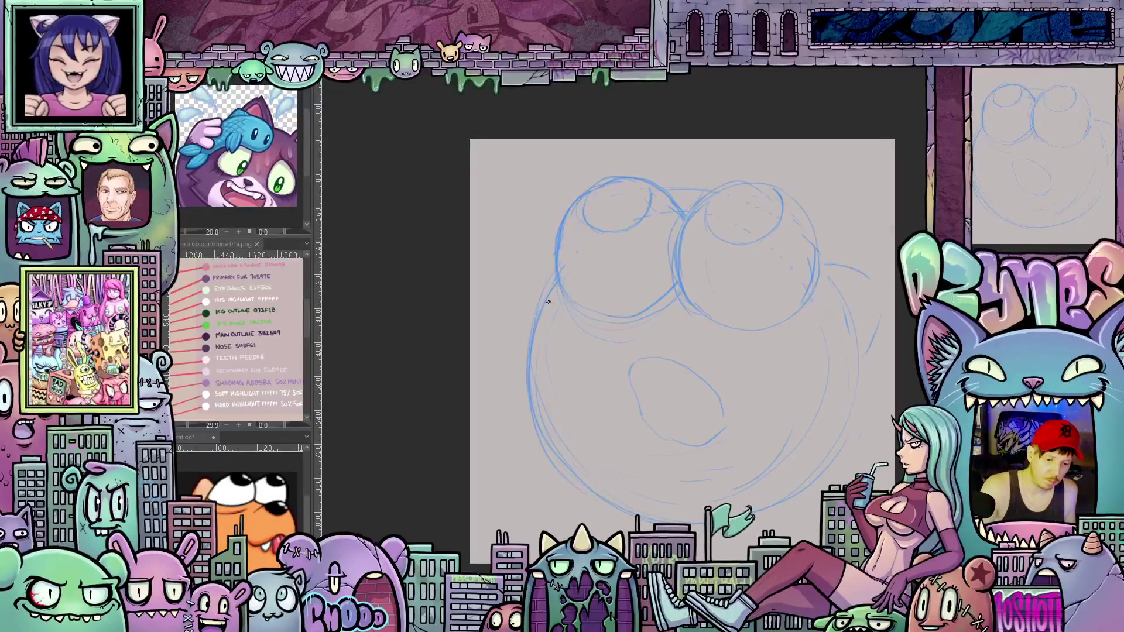
pyautogui.moveTo(544, 300); pyautogui.dragTo(526, 327)
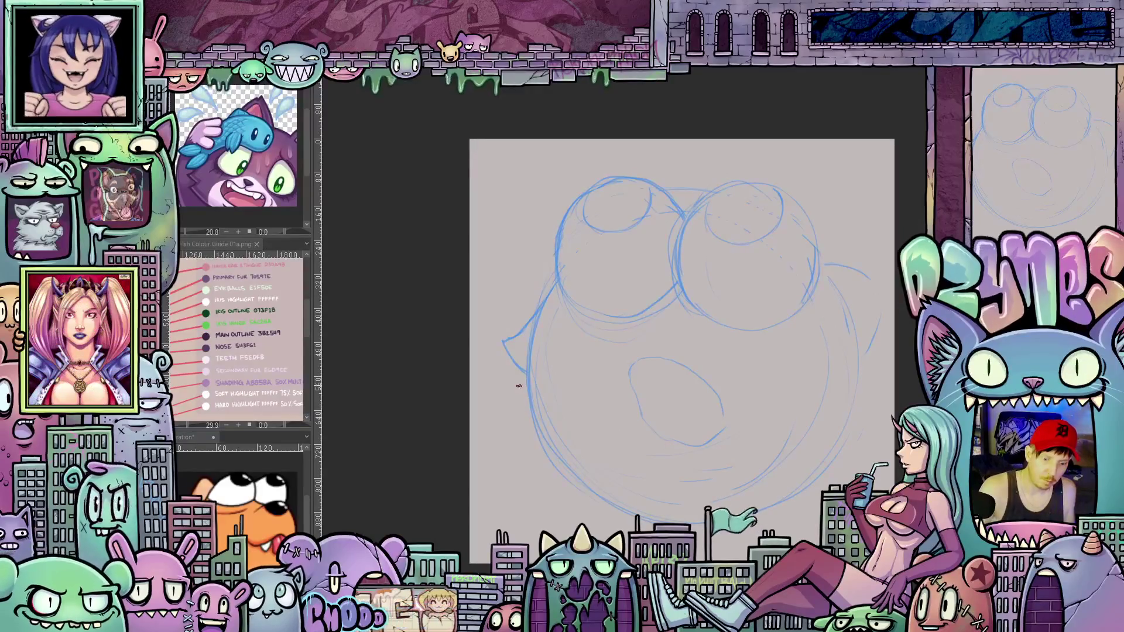
pyautogui.moveTo(539, 453); pyautogui.dragTo(509, 387)
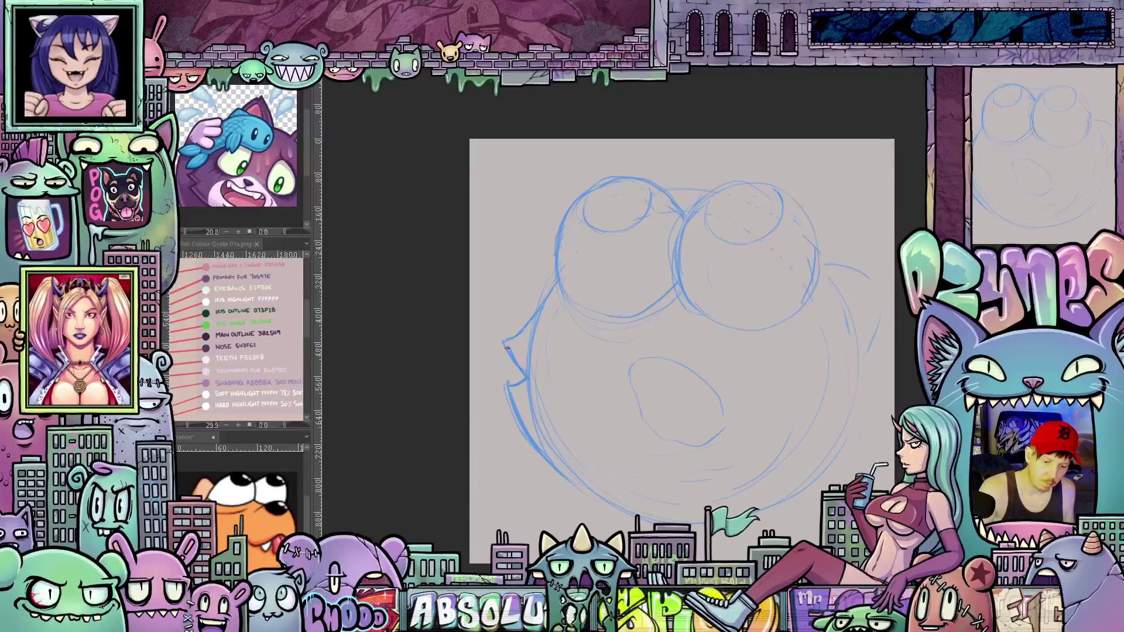
pyautogui.moveTo(507, 348); pyautogui.dragTo(550, 285)
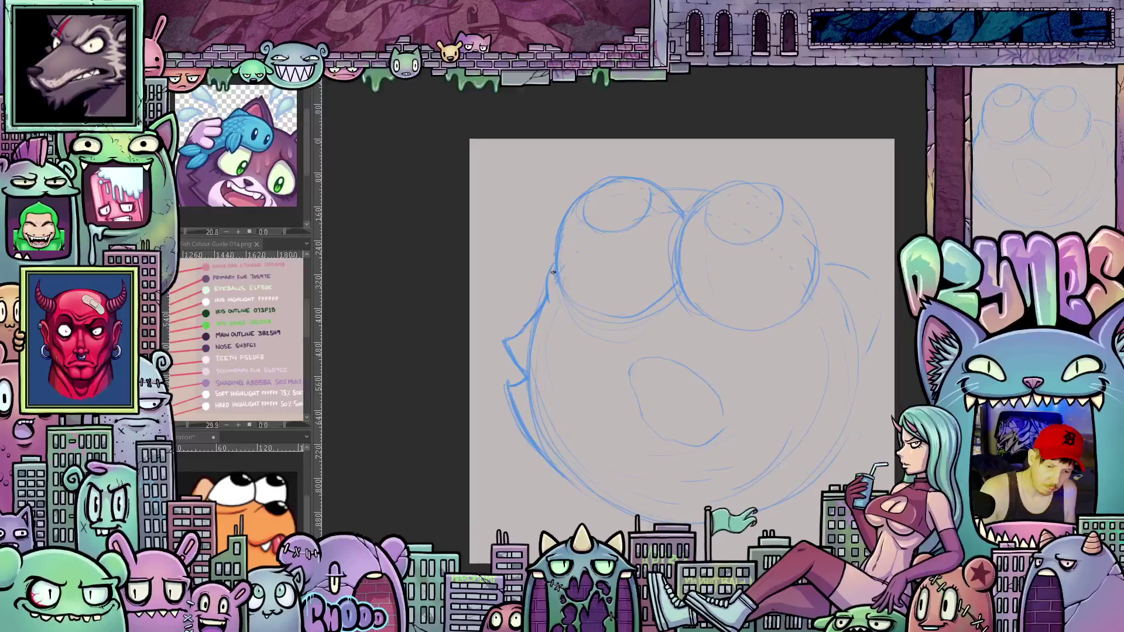
# Sketch a small triangular nose between the eyes with the mouth line below it
pyautogui.moveTo(560, 290); pyautogui.dragTo(528, 297)
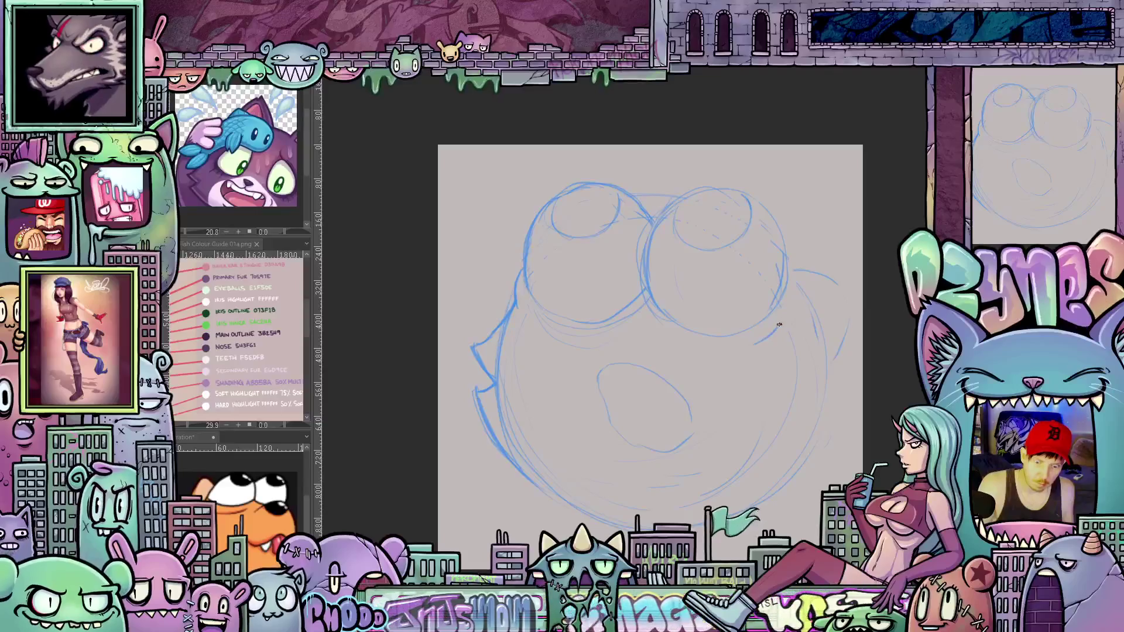
pyautogui.moveTo(749, 388); pyautogui.dragTo(746, 413)
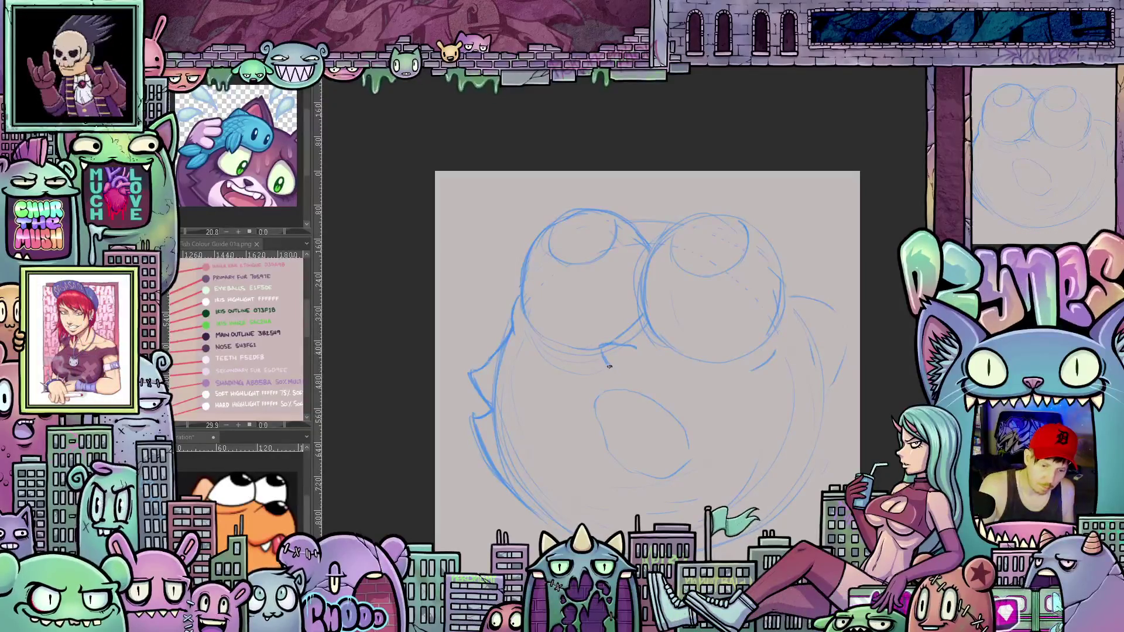
pyautogui.moveTo(602, 348); pyautogui.dragTo(634, 348)
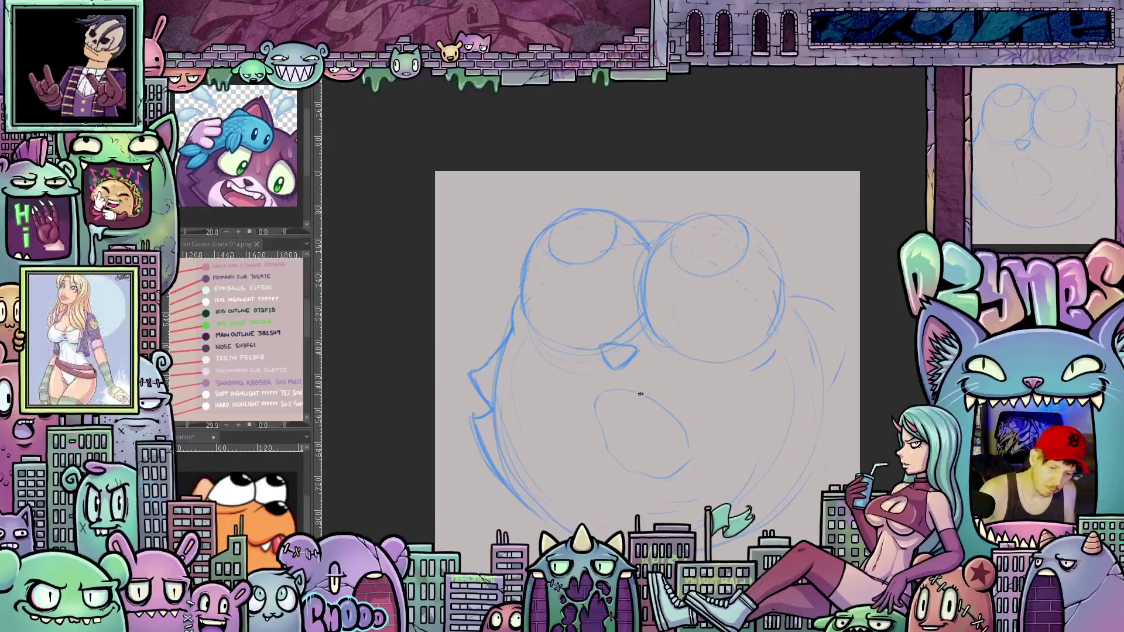
pyautogui.moveTo(618, 367); pyautogui.dragTo(607, 392)
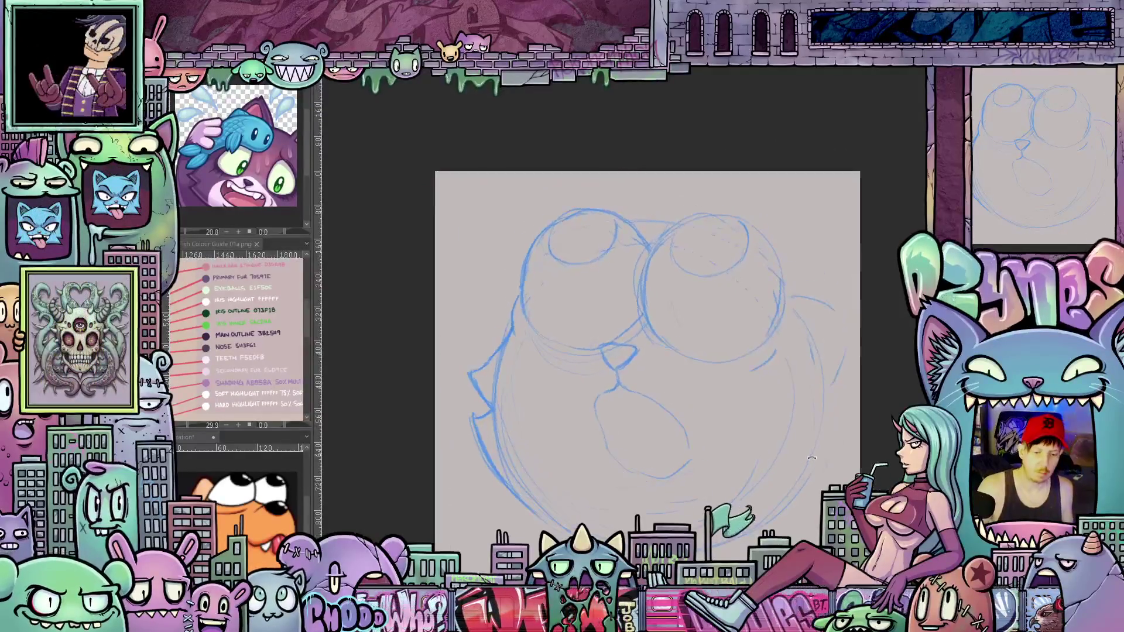
# Add a stroke along the face's right edge, rotating the canvas for easier drawing
pyautogui.moveTo(819, 408); pyautogui.dragTo(748, 365)
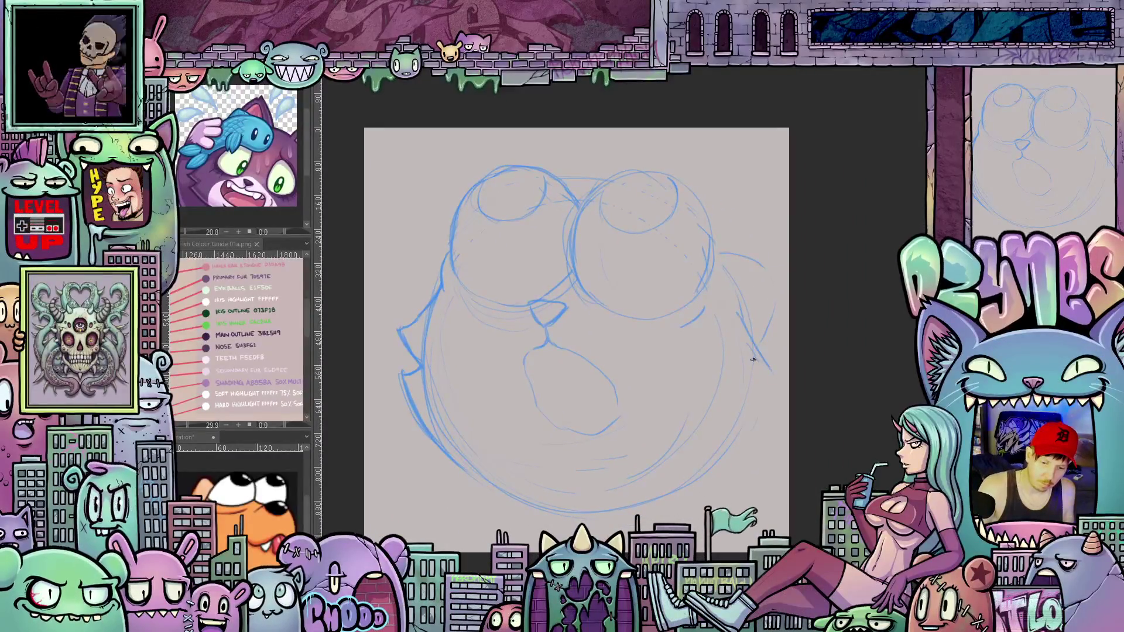
pyautogui.moveTo(777, 380); pyautogui.dragTo(740, 415)
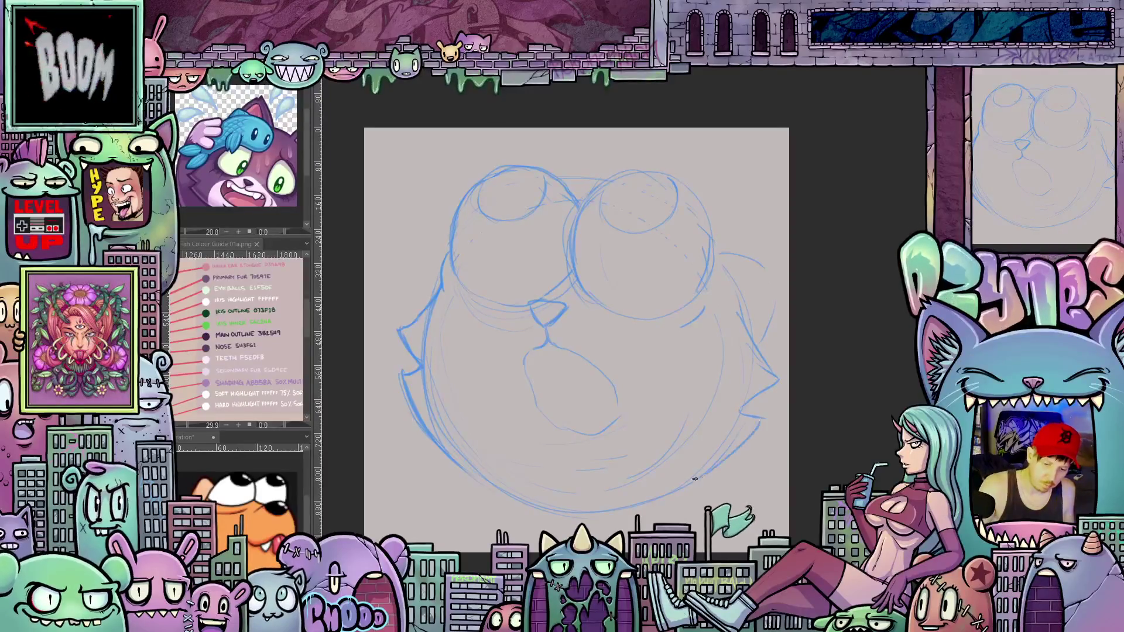
pyautogui.moveTo(680, 465); pyautogui.dragTo(545, 501)
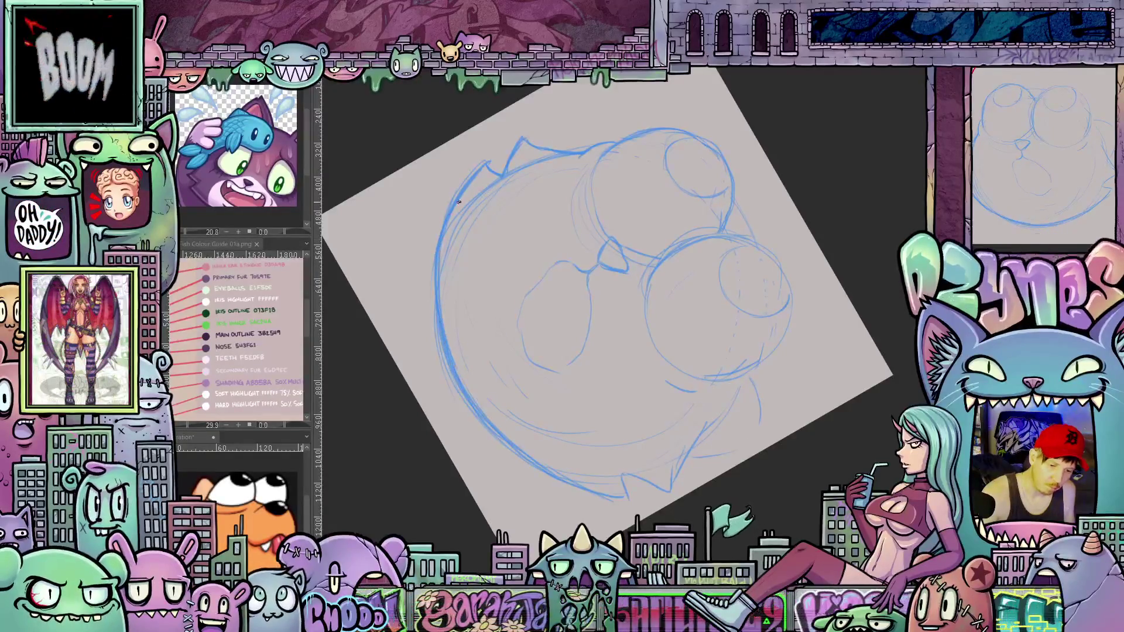
pyautogui.moveTo(473, 165)
pyautogui.mouseDown()
pyautogui.moveTo(753, 180)
pyautogui.moveTo(770, 219)
pyautogui.moveTo(732, 174)
pyautogui.mouseUp()
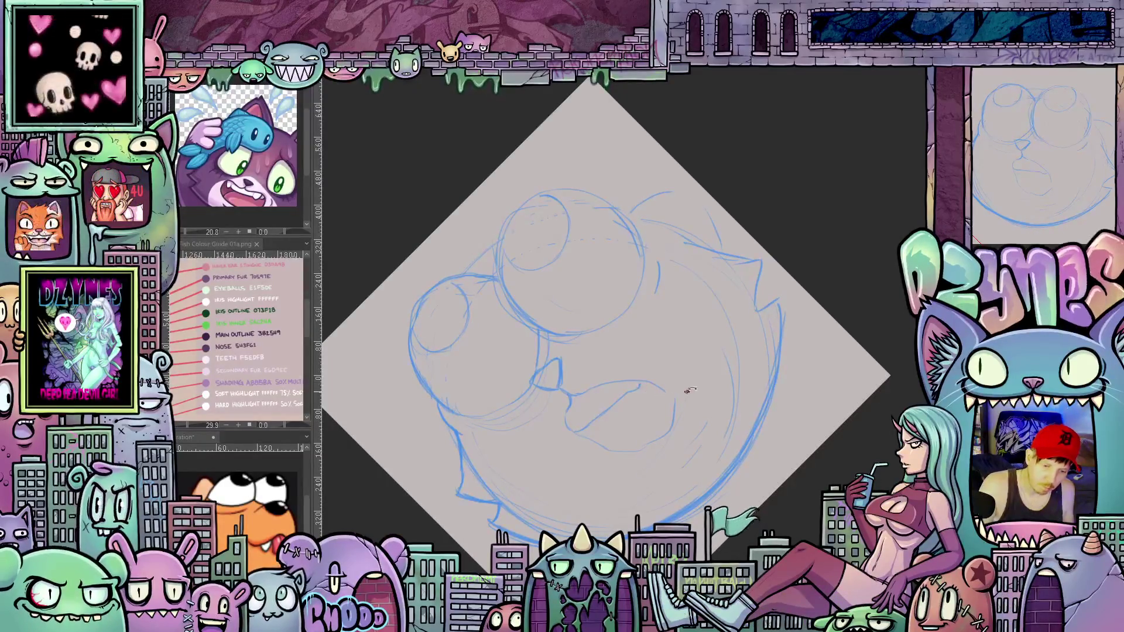
pyautogui.moveTo(690, 391); pyautogui.dragTo(676, 481)
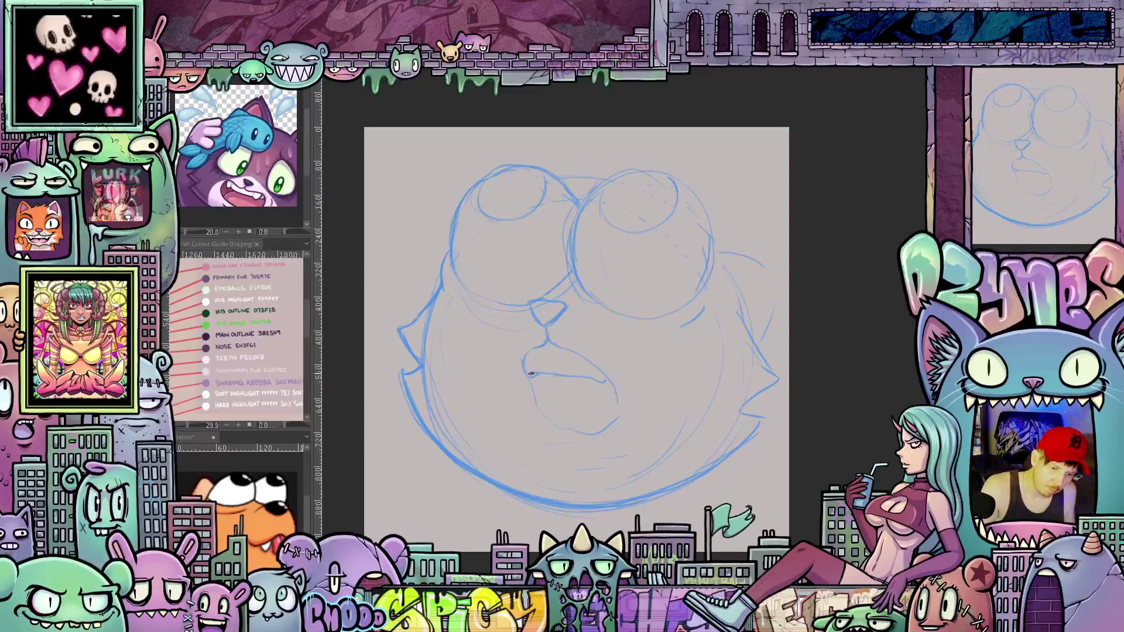
# Hatch short shading strokes inside the open mouth, tilting the canvas as needed
pyautogui.moveTo(714, 425)
pyautogui.mouseDown()
pyautogui.moveTo(737, 384)
pyautogui.moveTo(602, 430)
pyautogui.mouseUp()
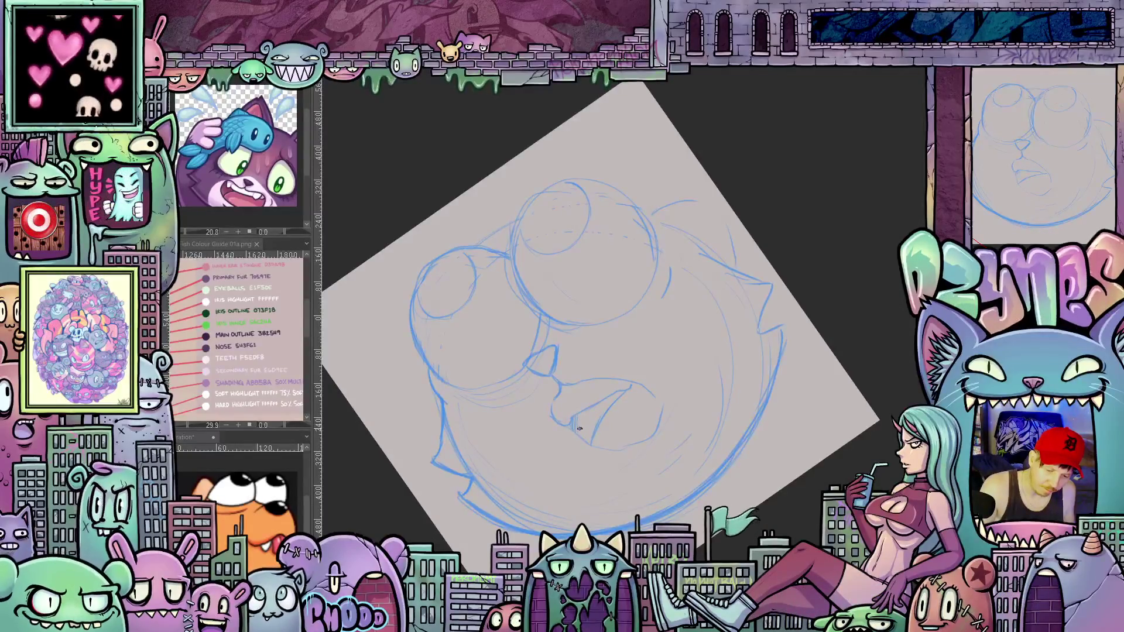
pyautogui.moveTo(584, 417); pyautogui.dragTo(590, 442)
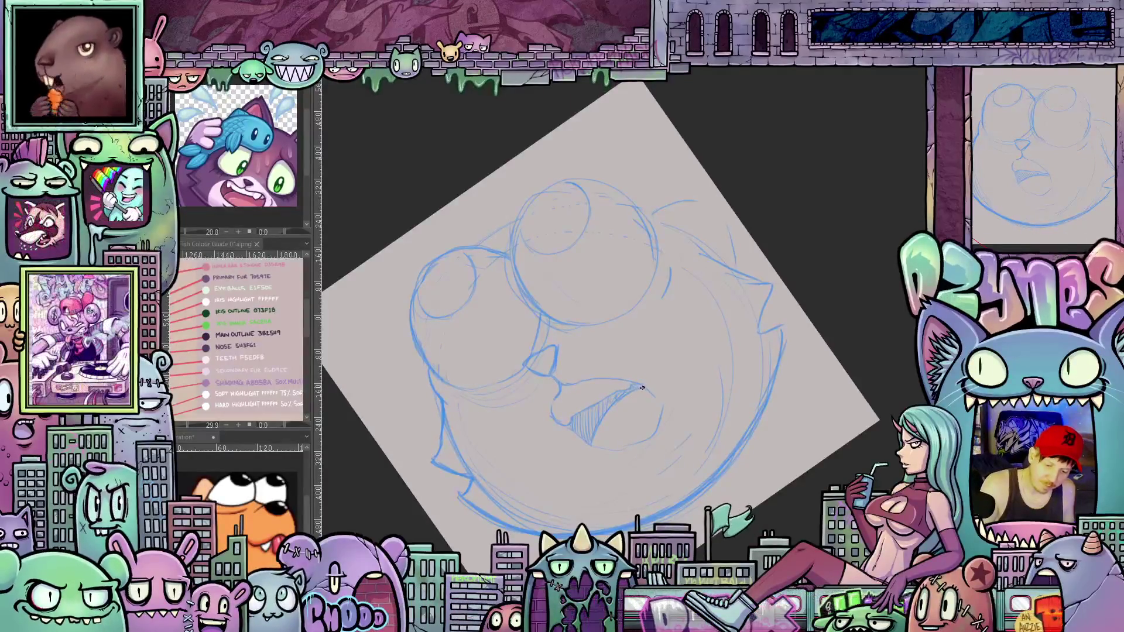
pyautogui.moveTo(728, 387)
pyautogui.mouseDown()
pyautogui.moveTo(647, 398)
pyautogui.moveTo(616, 352)
pyautogui.mouseUp()
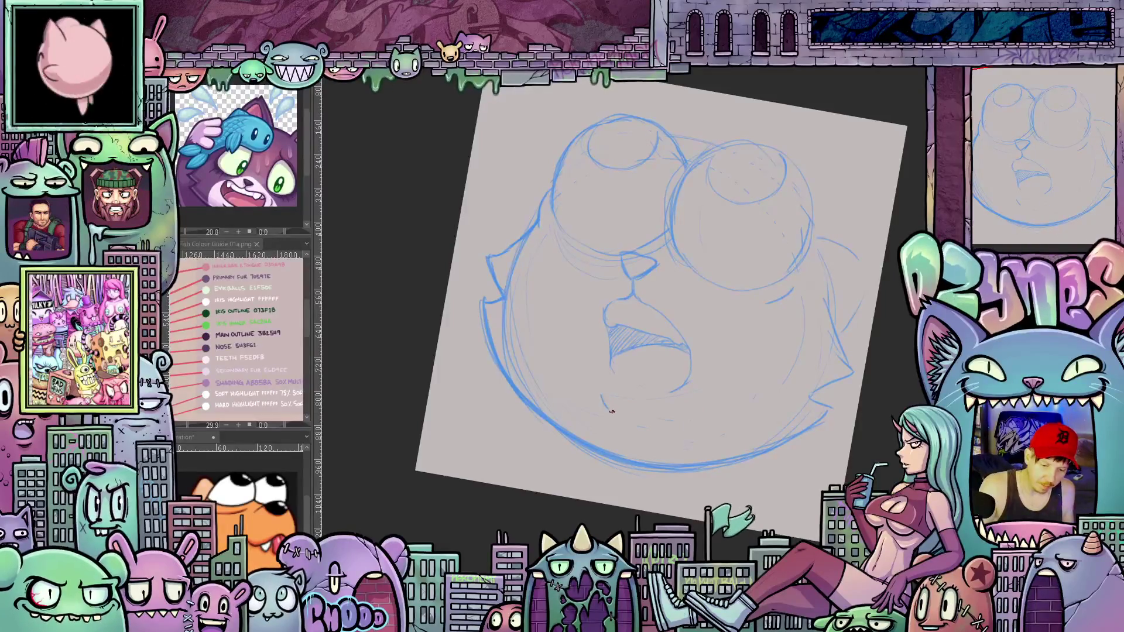
pyautogui.moveTo(724, 429); pyautogui.dragTo(750, 425)
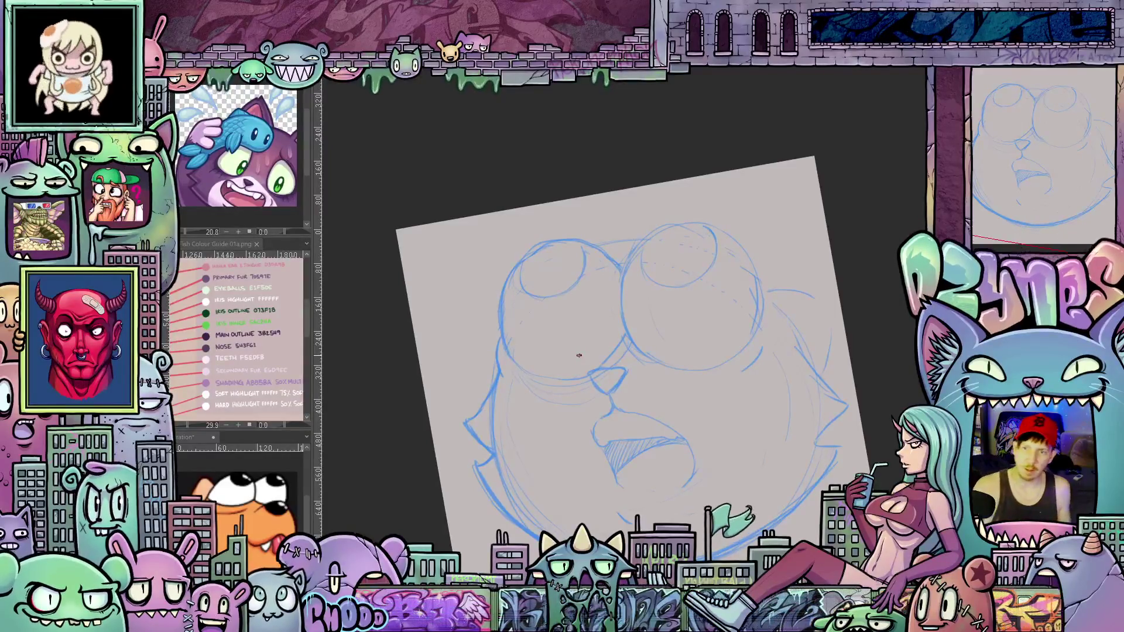
pyautogui.moveTo(578, 355)
pyautogui.mouseDown()
pyautogui.moveTo(707, 346)
pyautogui.moveTo(685, 293)
pyautogui.mouseUp()
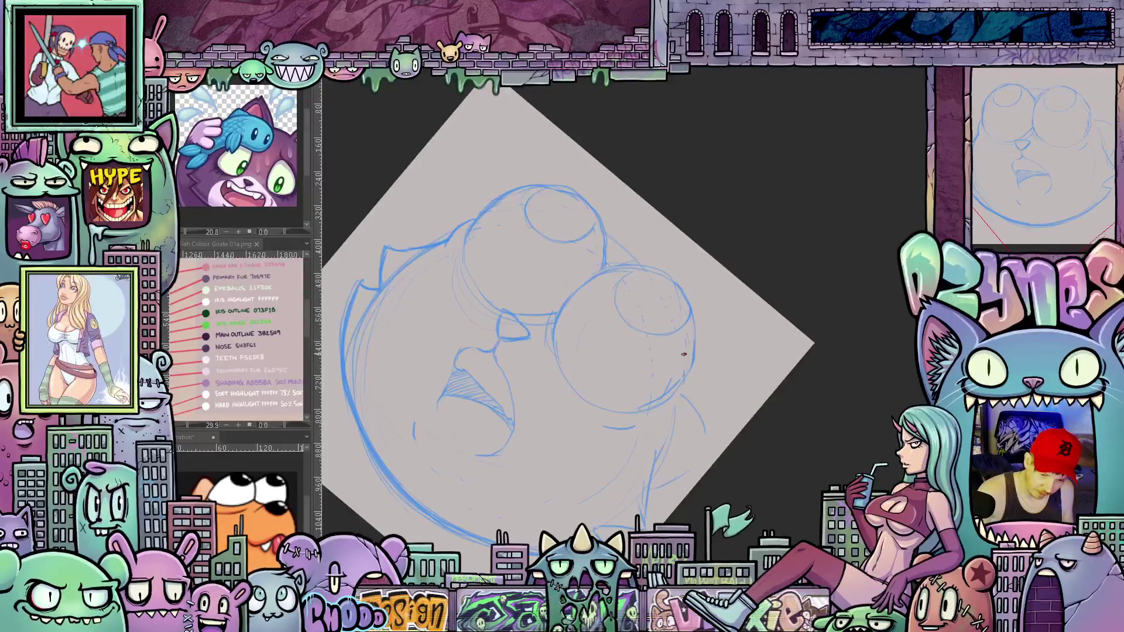
pyautogui.press('Escape')
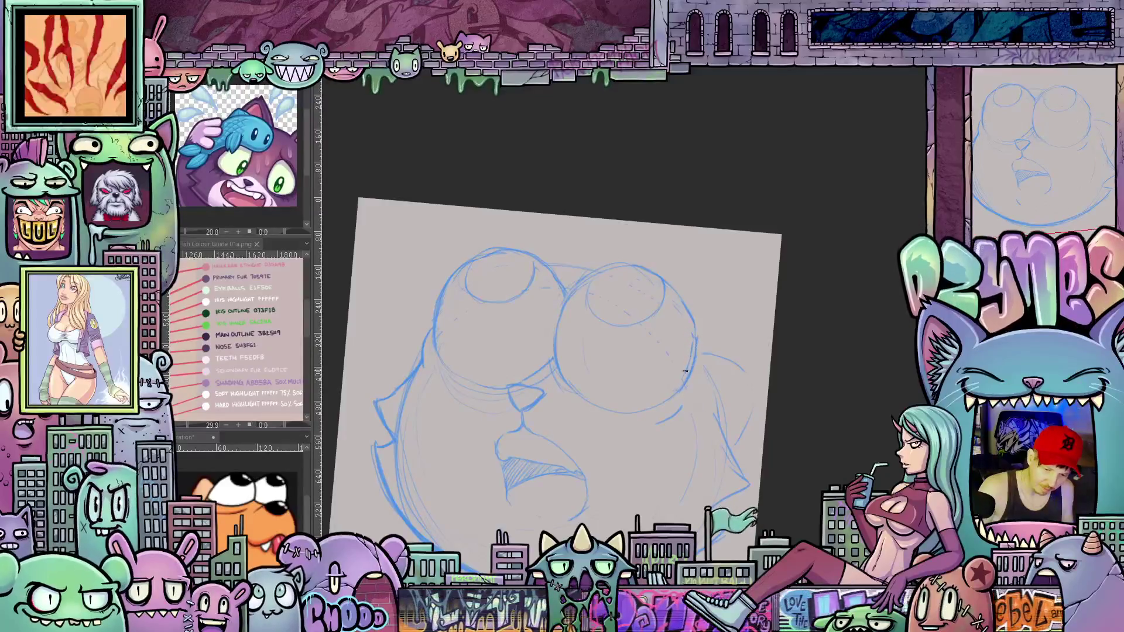
pyautogui.press('-')
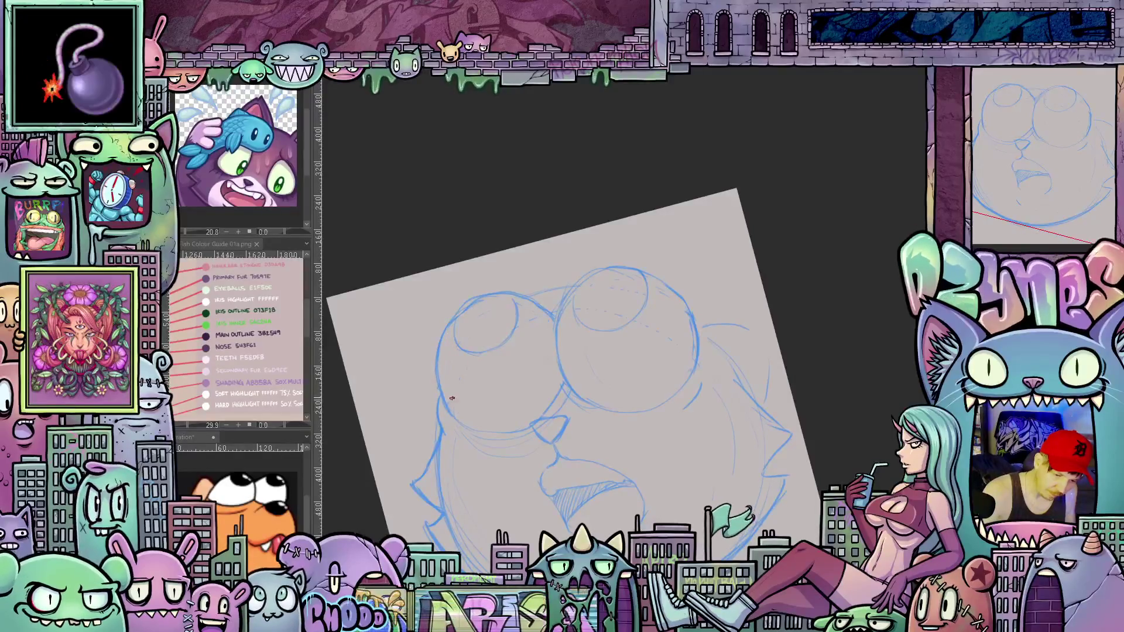
pyautogui.press('^')
pyautogui.press('^')
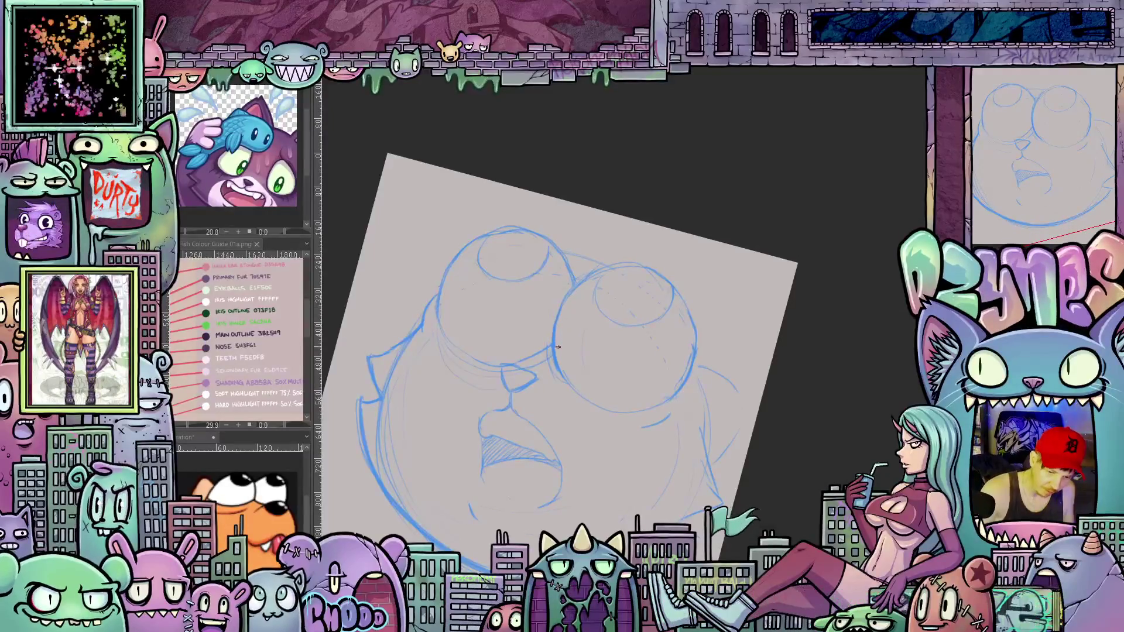
pyautogui.moveTo(556, 348); pyautogui.dragTo(756, 369)
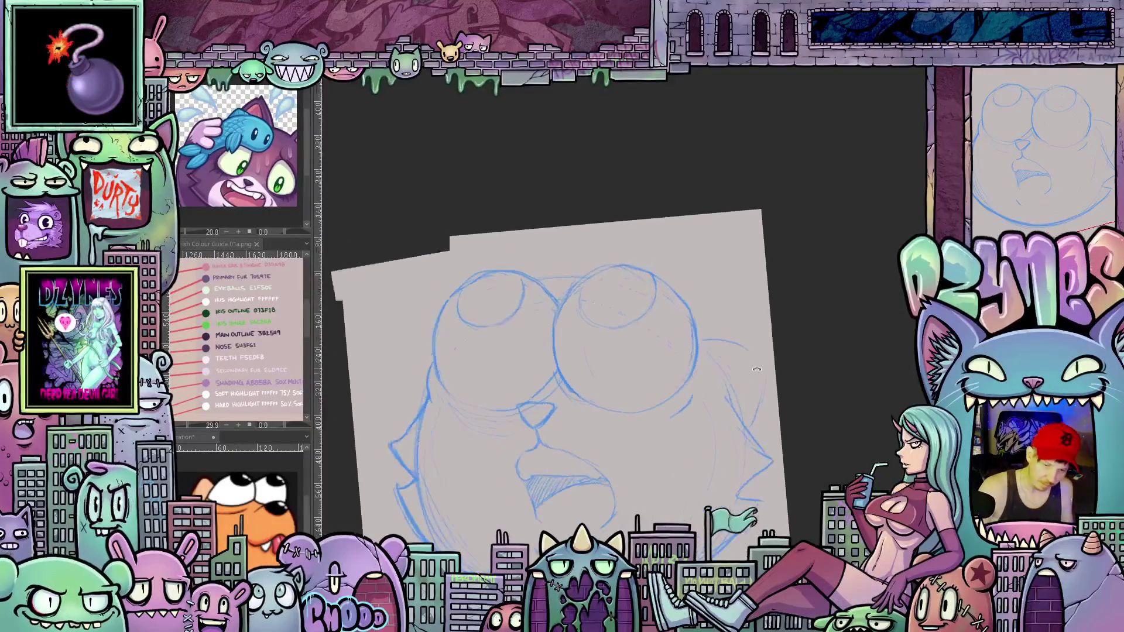
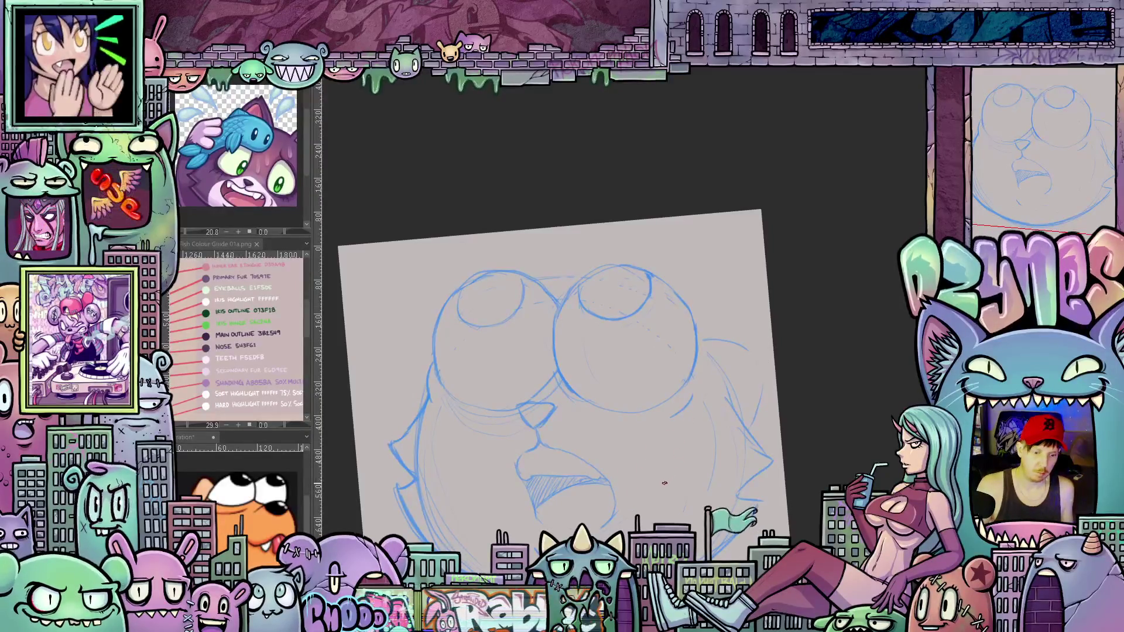
# Undo the small arcs sketched over the cat's eyes after adjusting the canvas view
pyautogui.moveTo(664, 482); pyautogui.dragTo(725, 486)
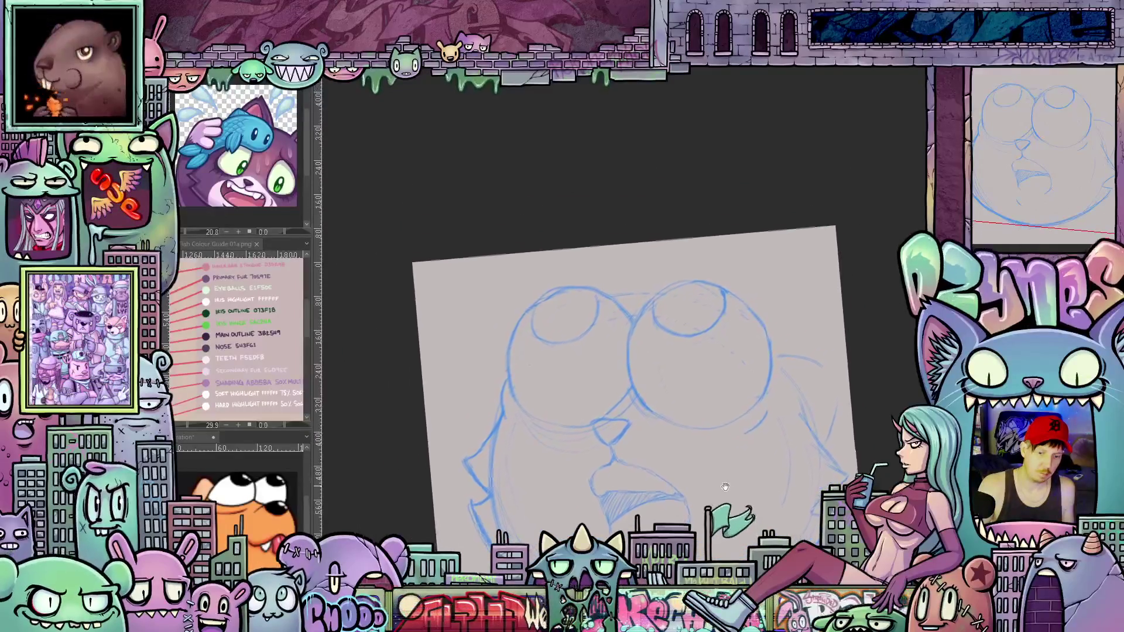
pyautogui.moveTo(725, 486); pyautogui.dragTo(736, 468)
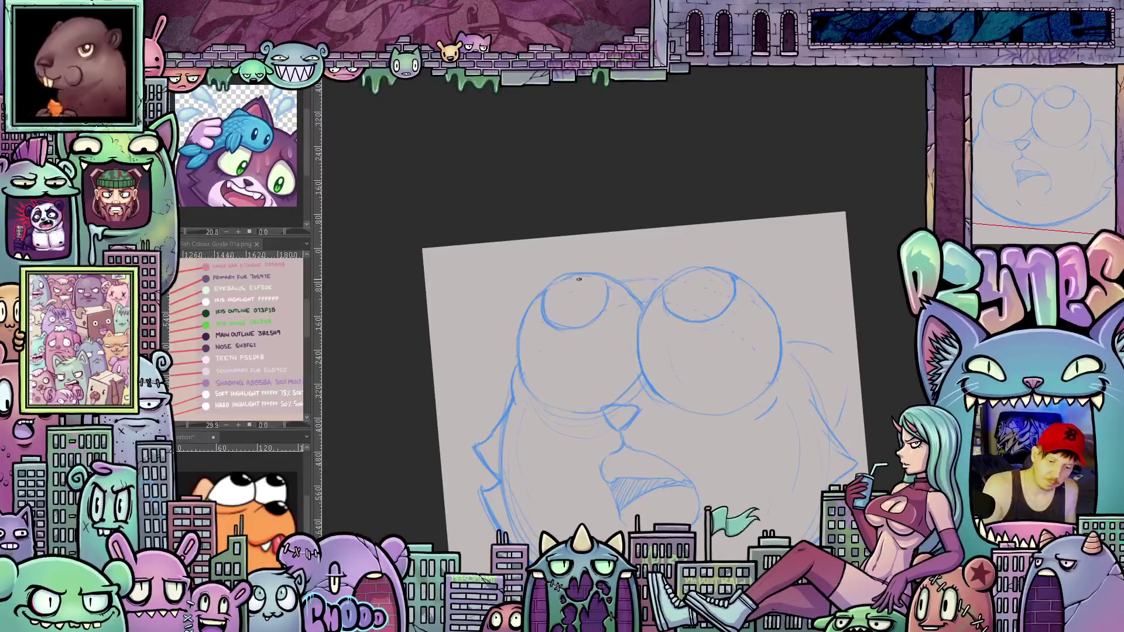
pyautogui.moveTo(544, 292); pyautogui.dragTo(737, 292)
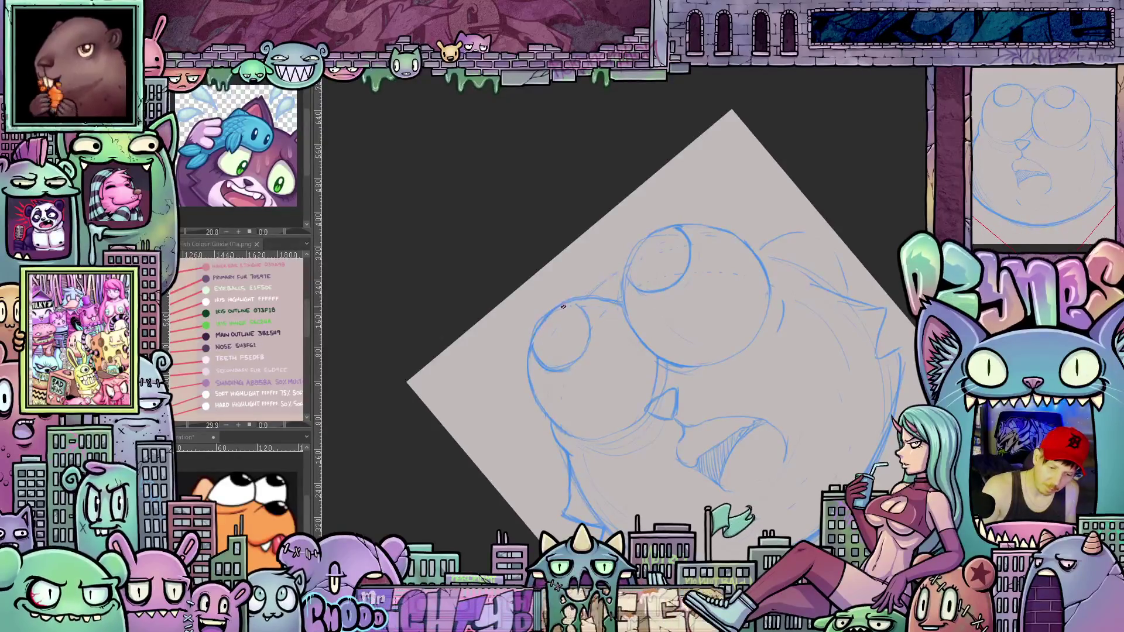
pyautogui.moveTo(533, 326); pyautogui.dragTo(698, 288)
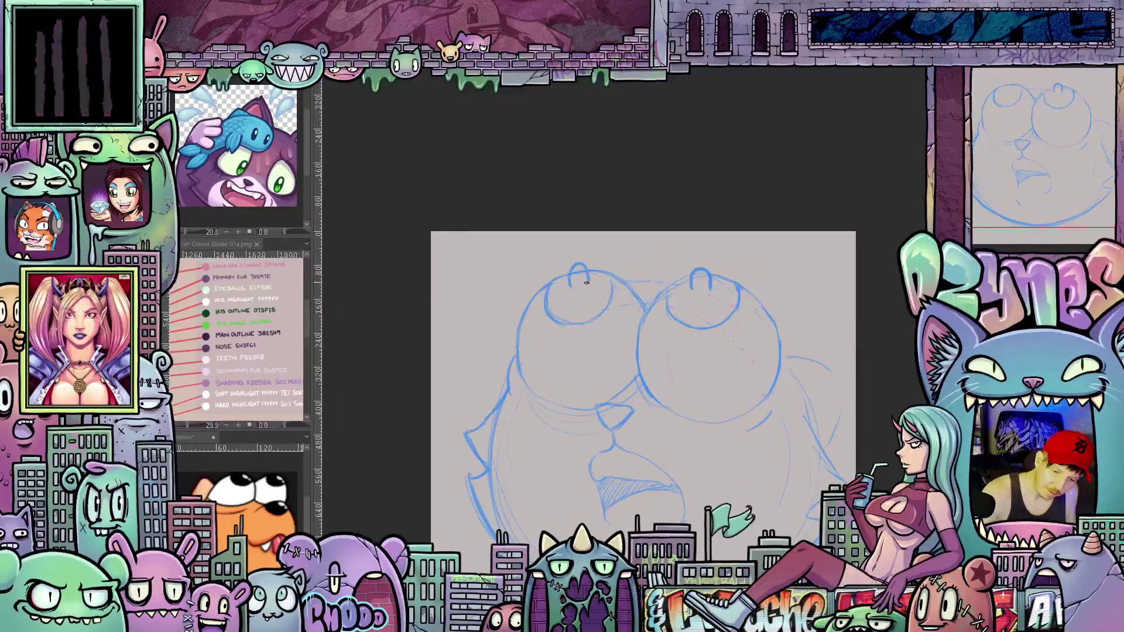
pyautogui.hotkey('ctrl', 'z')
pyautogui.hotkey('ctrl', 'z')
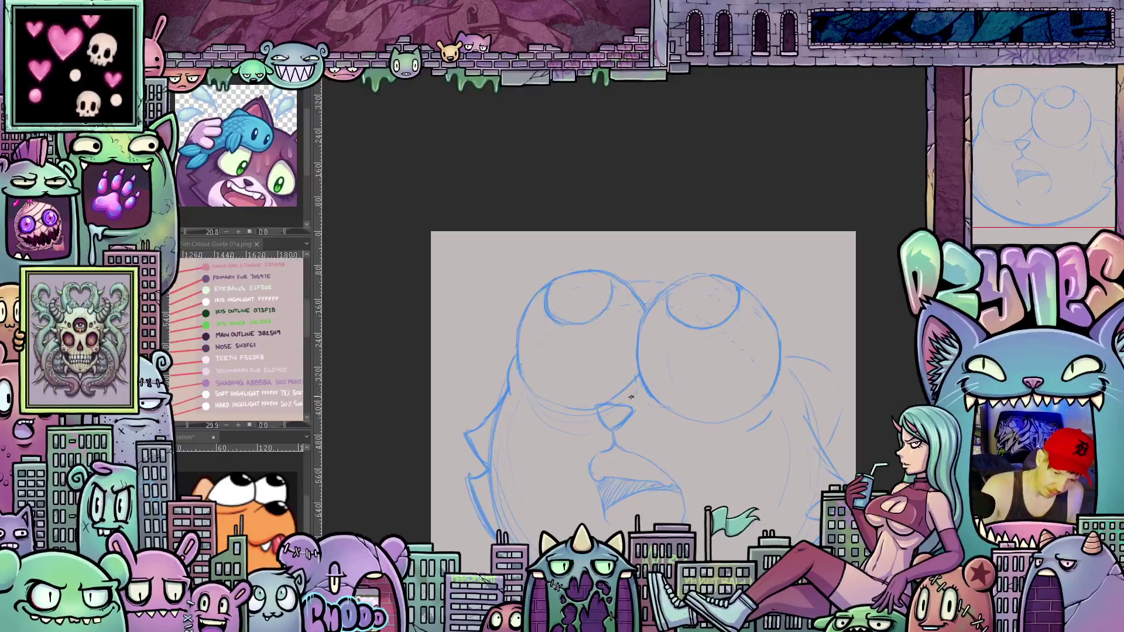
# Sketch a blue line closing the bottom of the nose, rotating the canvas around it
pyautogui.moveTo(659, 375); pyautogui.dragTo(680, 379)
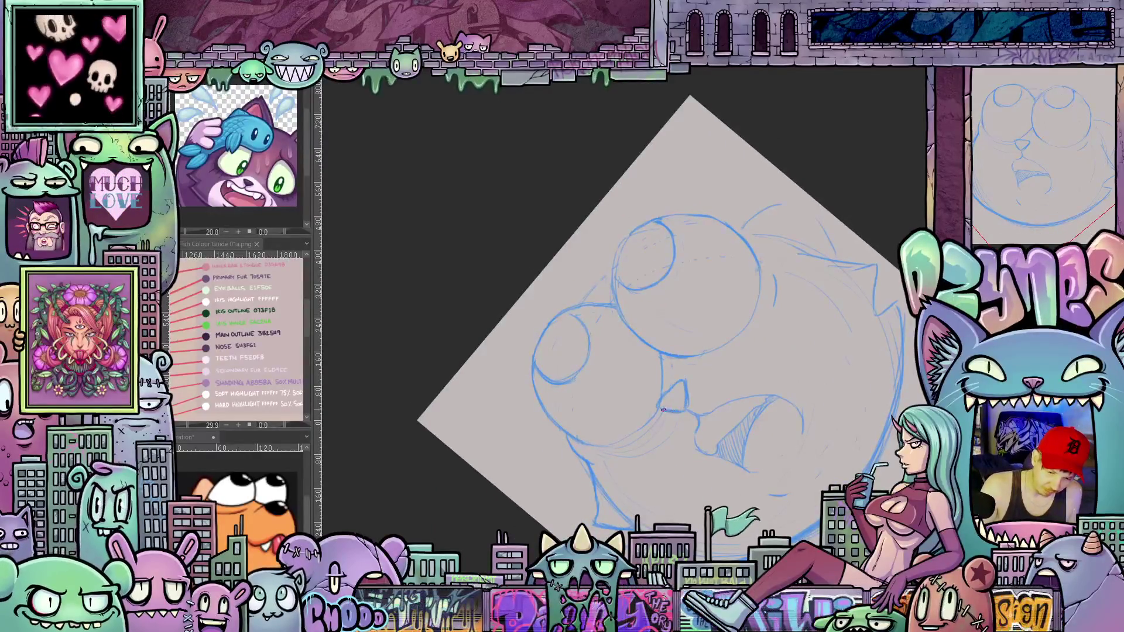
pyautogui.moveTo(663, 408); pyautogui.dragTo(686, 403)
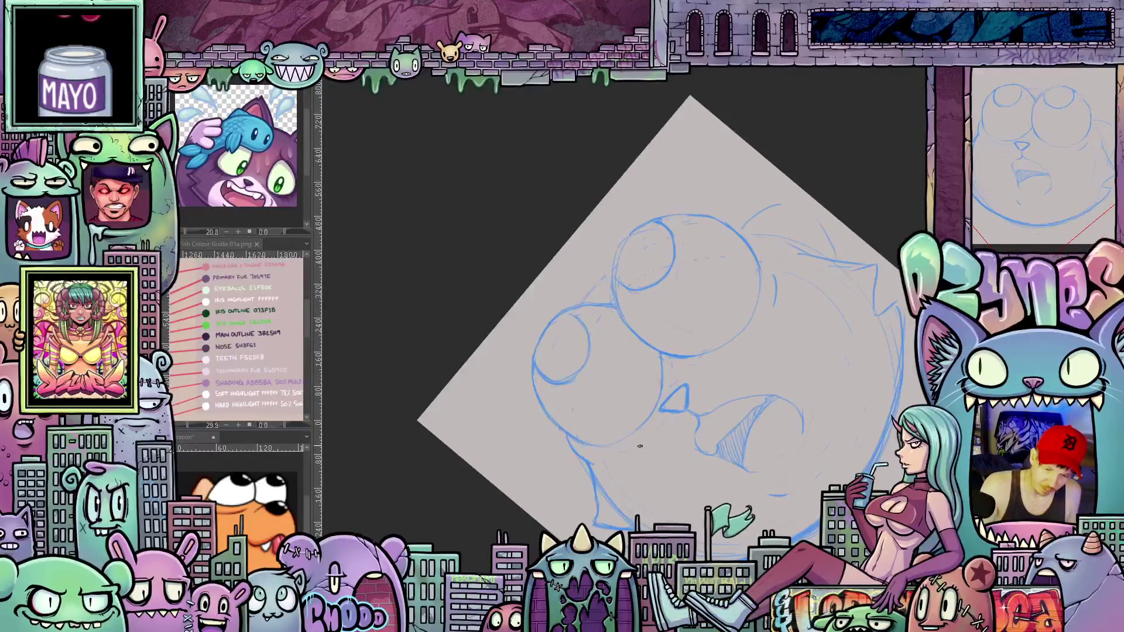
pyautogui.moveTo(640, 446)
pyautogui.mouseDown()
pyautogui.moveTo(743, 456)
pyautogui.moveTo(673, 329)
pyautogui.mouseUp()
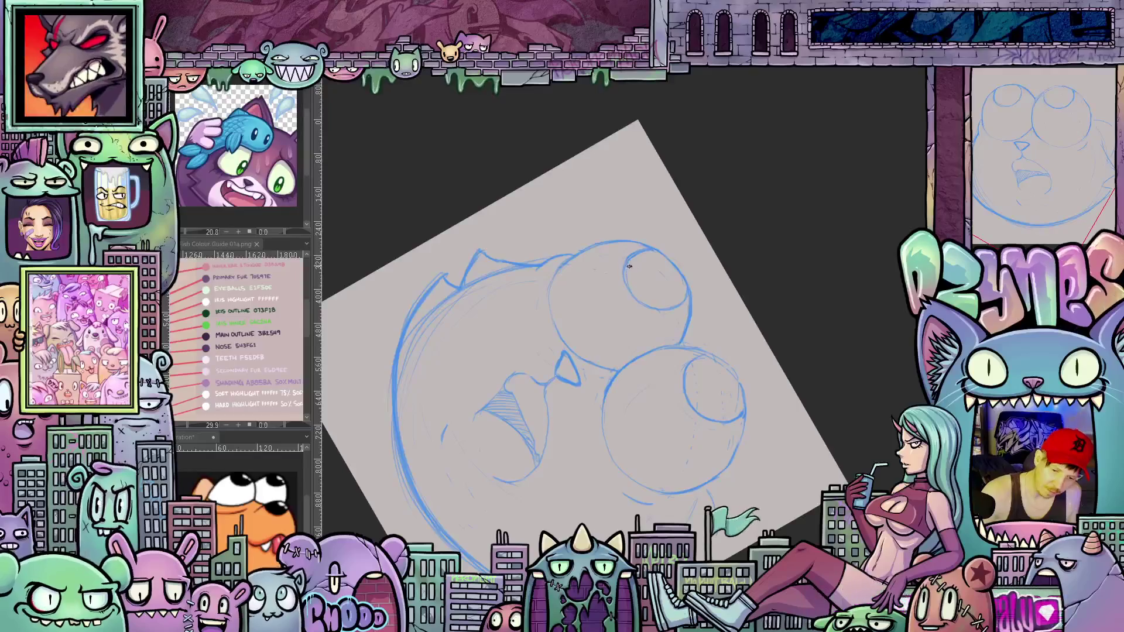
pyautogui.moveTo(630, 268); pyautogui.dragTo(745, 312)
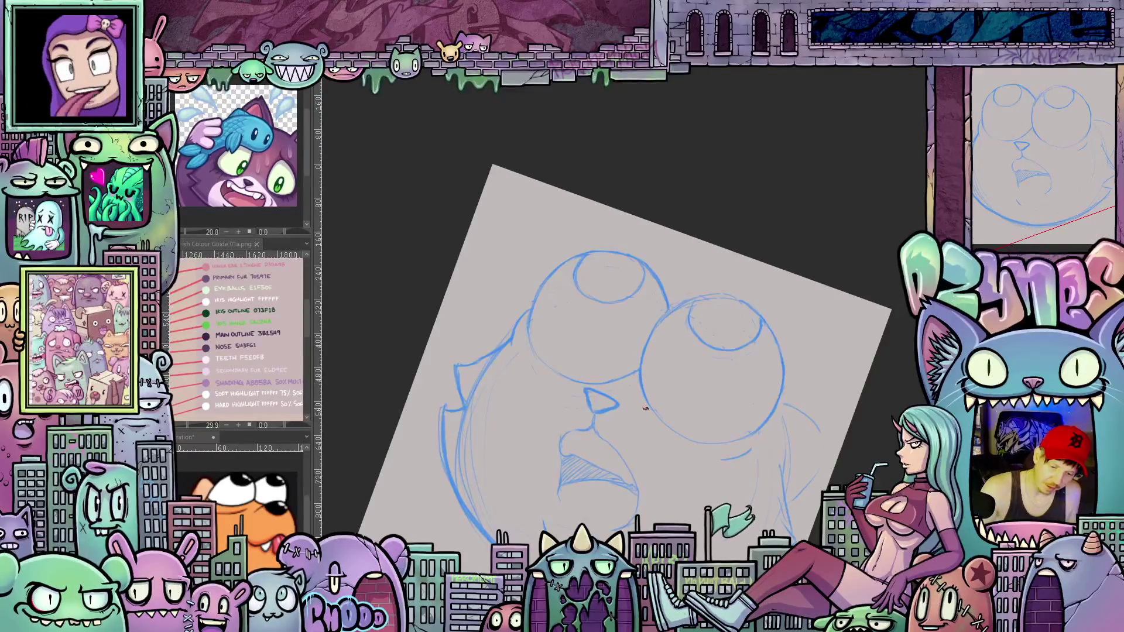
pyautogui.moveTo(641, 412)
pyautogui.mouseDown()
pyautogui.moveTo(850, 391)
pyautogui.moveTo(769, 411)
pyautogui.mouseUp()
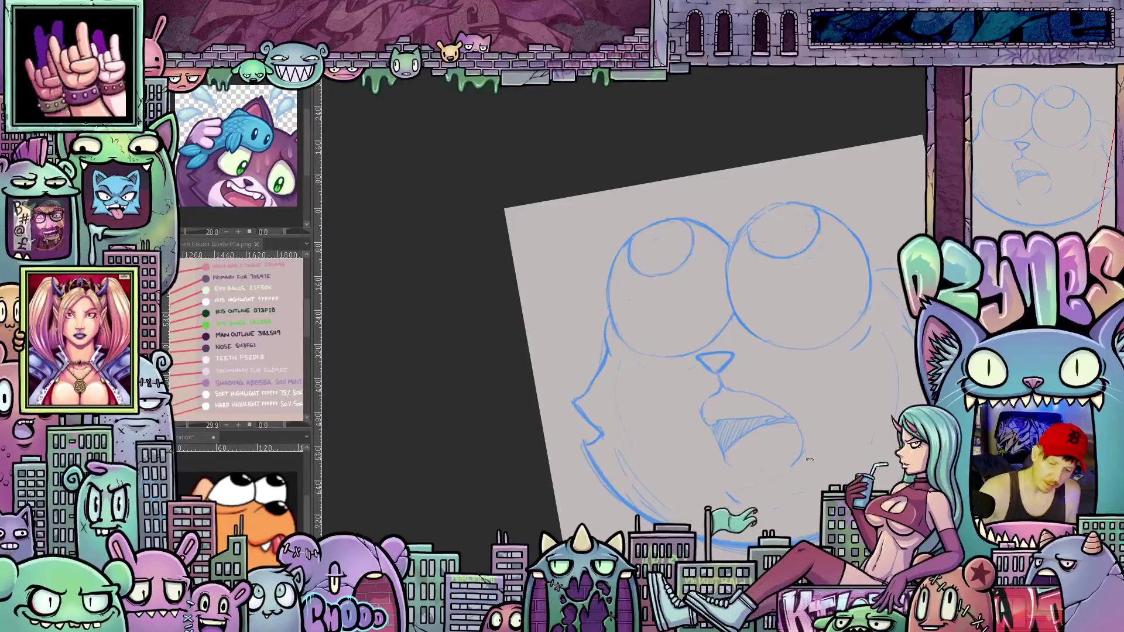
pyautogui.moveTo(605, 433); pyautogui.dragTo(552, 452)
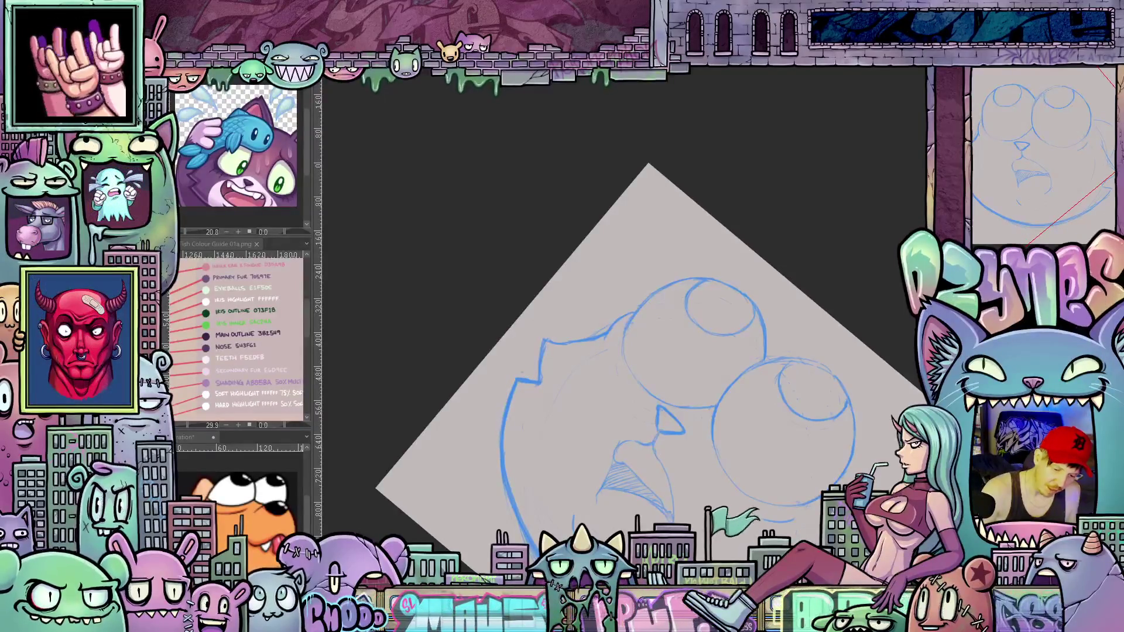
# Retrace the left head outline and its curve with bolder blue strokes, extending it downward
pyautogui.moveTo(502, 405); pyautogui.dragTo(615, 352)
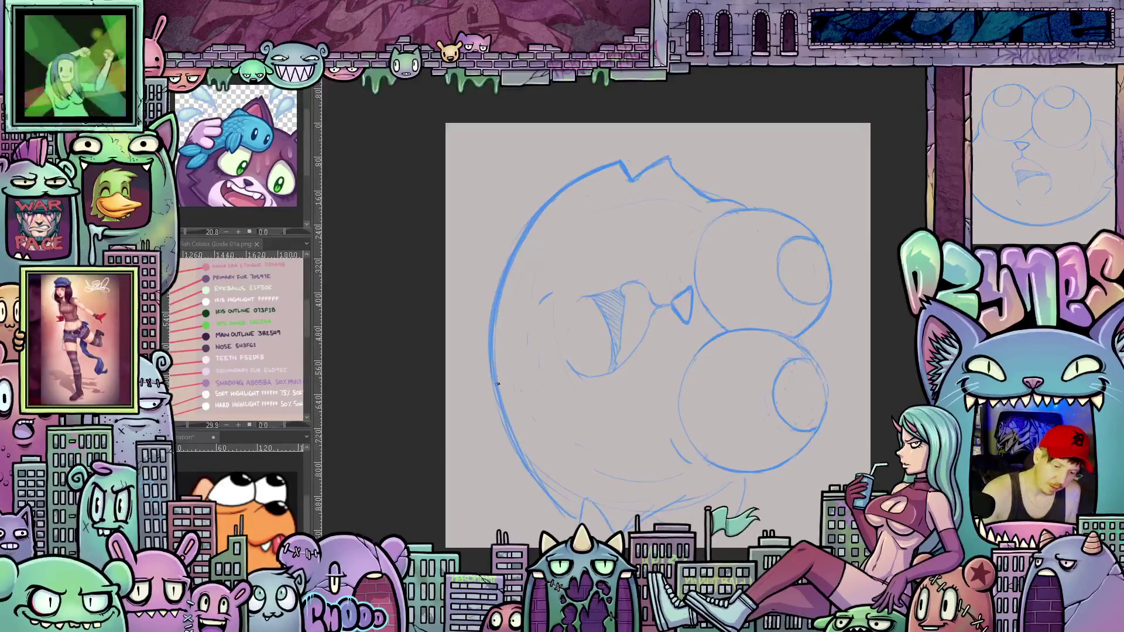
pyautogui.moveTo(494, 379); pyautogui.dragTo(516, 443)
pyautogui.moveTo(539, 480); pyautogui.dragTo(564, 511)
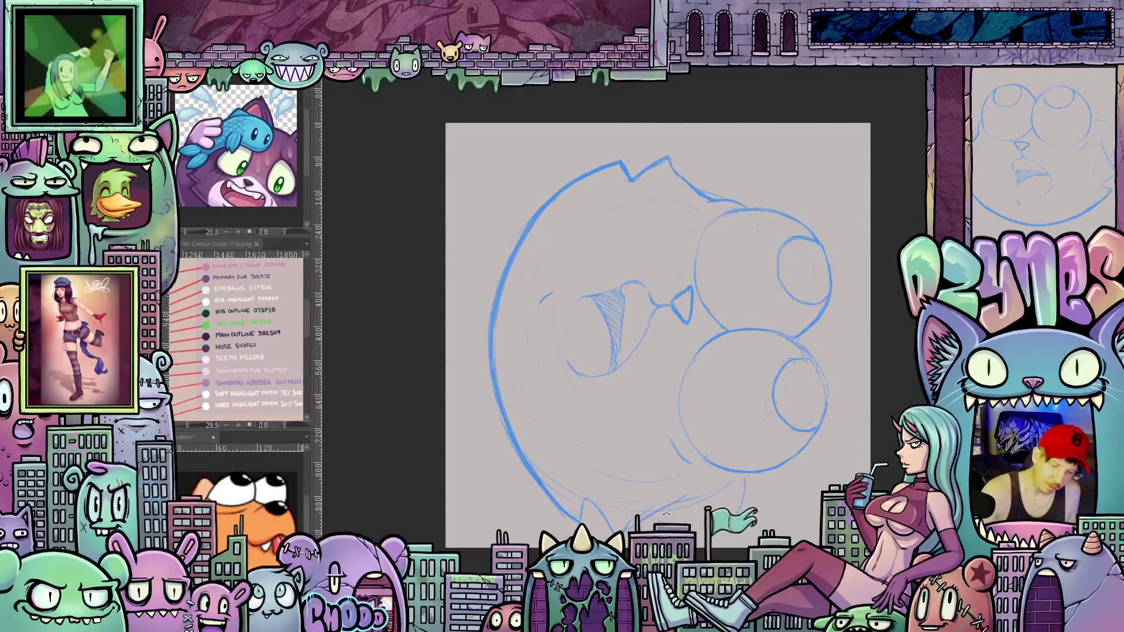
pyautogui.moveTo(665, 516); pyautogui.dragTo(529, 427)
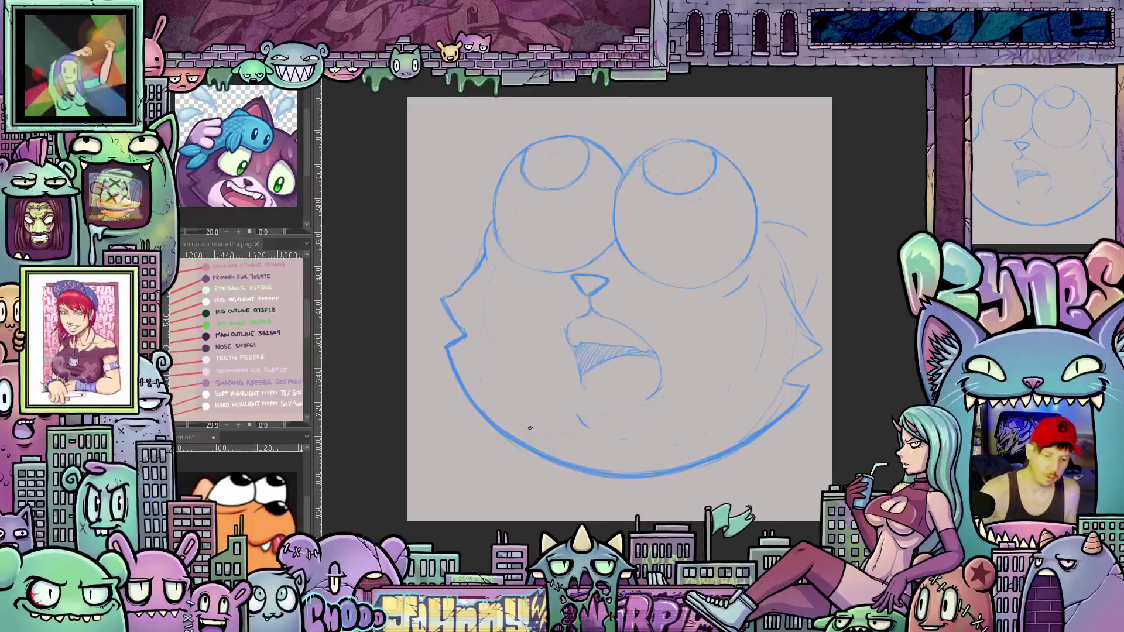
pyautogui.moveTo(508, 405); pyautogui.dragTo(549, 294)
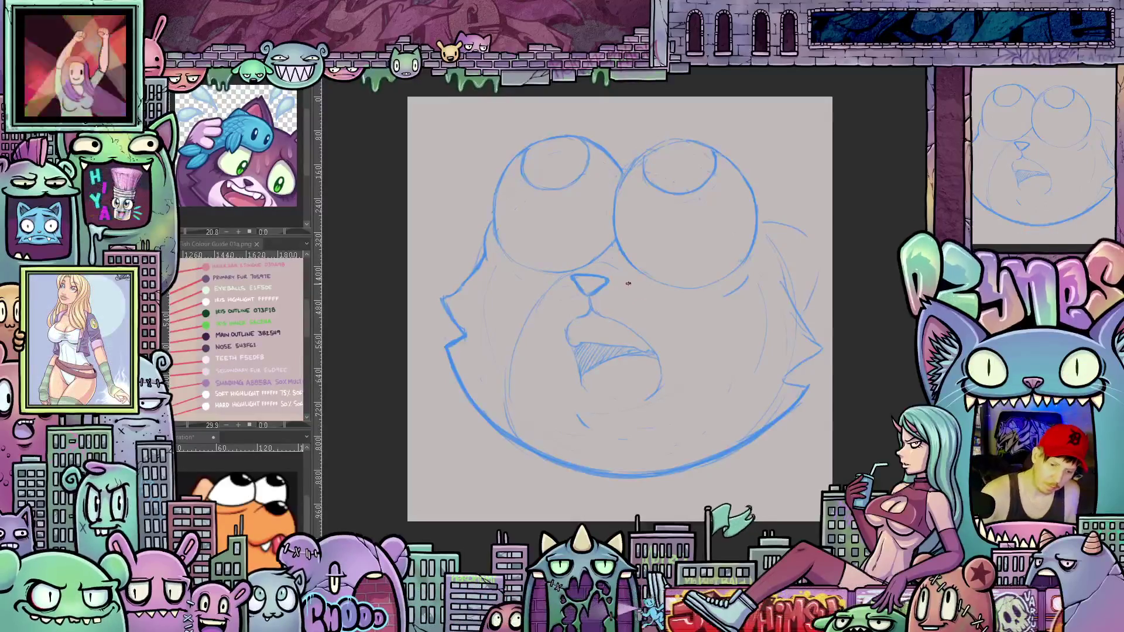
pyautogui.moveTo(627, 282)
pyautogui.mouseDown()
pyautogui.moveTo(813, 403)
pyautogui.moveTo(654, 272)
pyautogui.mouseUp()
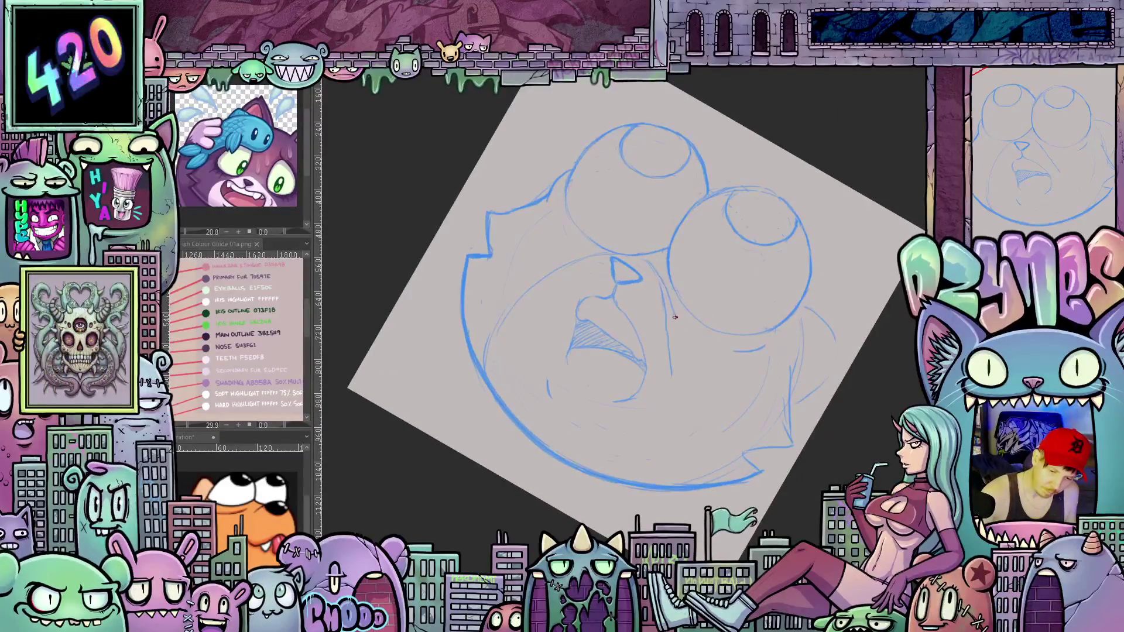
pyautogui.moveTo(684, 428); pyautogui.dragTo(665, 467)
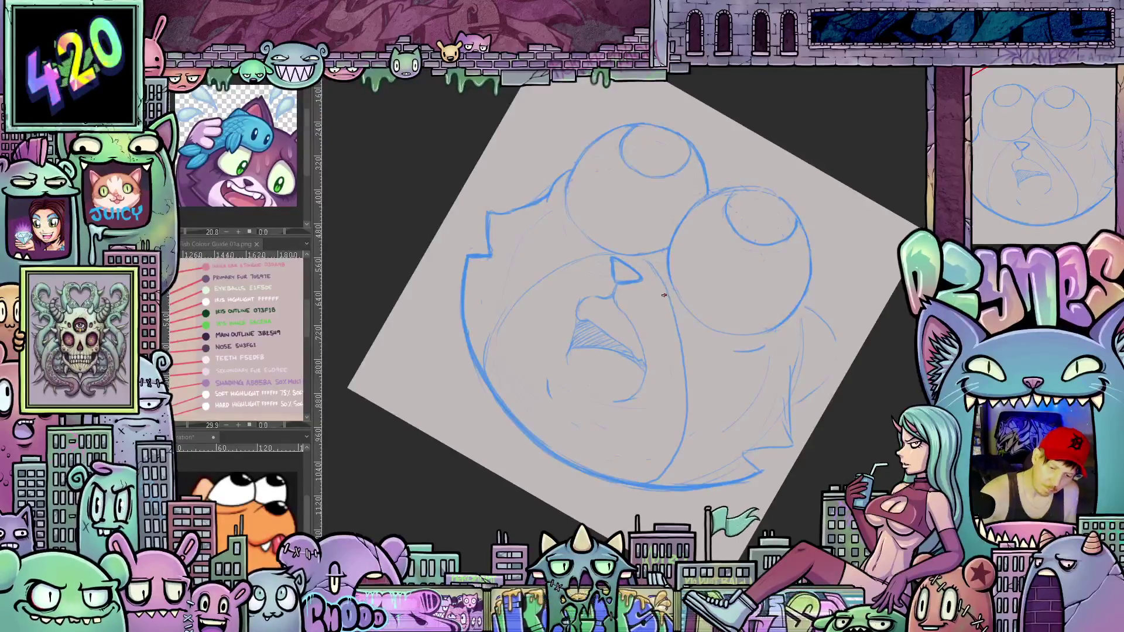
pyautogui.press('-')
pyautogui.press('-')
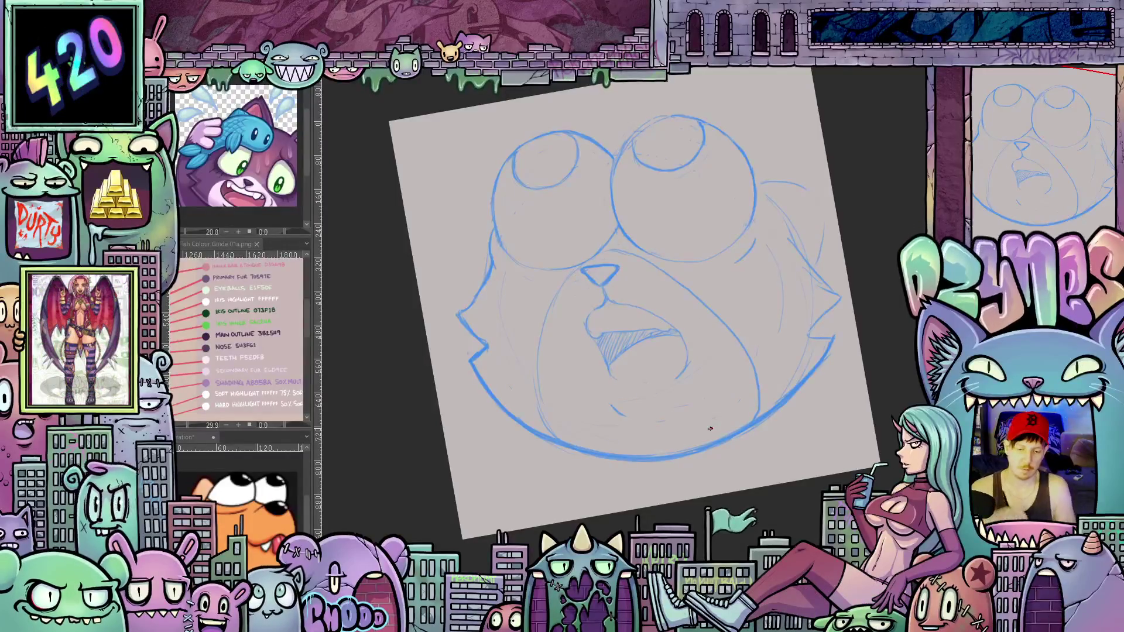
# Check the sketch mirrored, then draw a neck line running down from the chin
pyautogui.moveTo(774, 421); pyautogui.dragTo(764, 319)
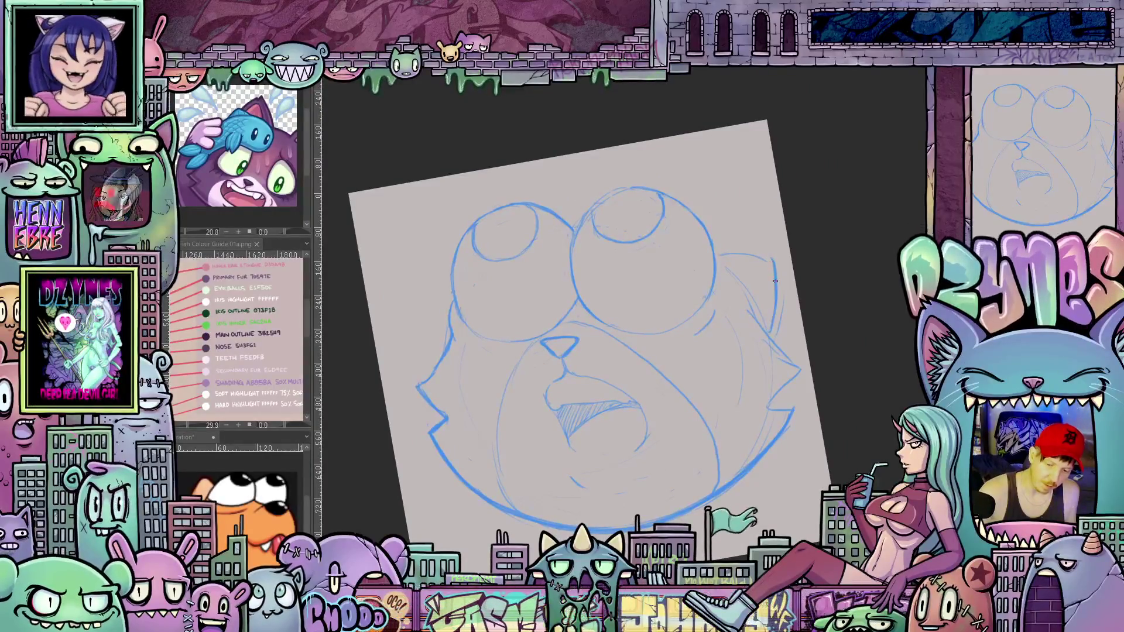
pyautogui.moveTo(771, 323)
pyautogui.mouseDown()
pyautogui.moveTo(660, 206)
pyautogui.moveTo(671, 186)
pyautogui.mouseUp()
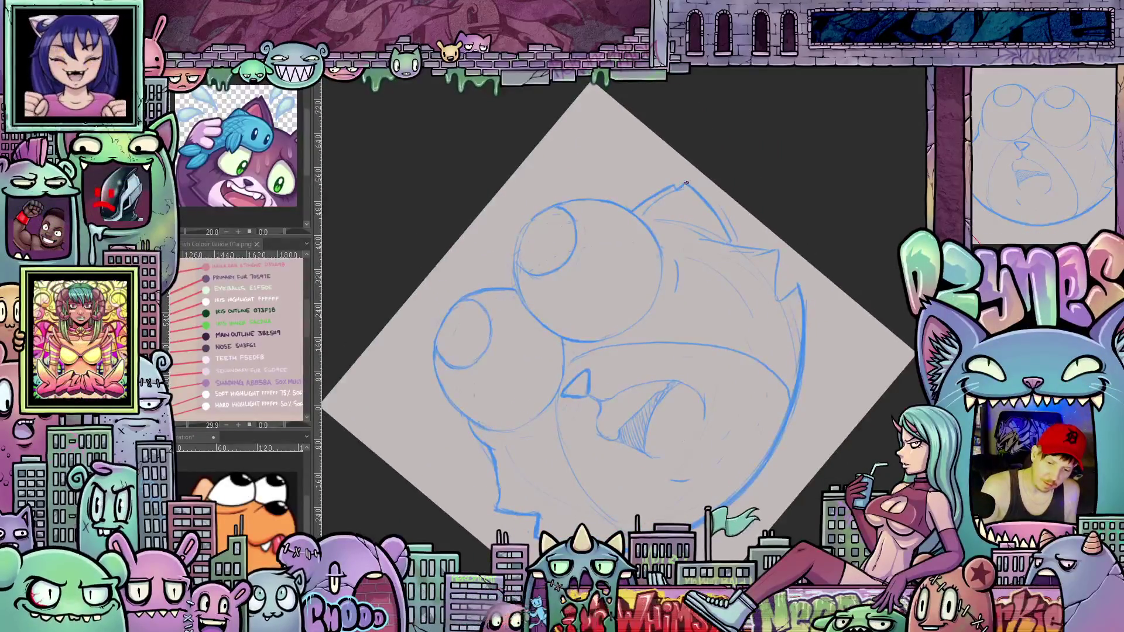
pyautogui.moveTo(818, 281)
pyautogui.mouseDown()
pyautogui.moveTo(735, 365)
pyautogui.moveTo(740, 387)
pyautogui.mouseUp()
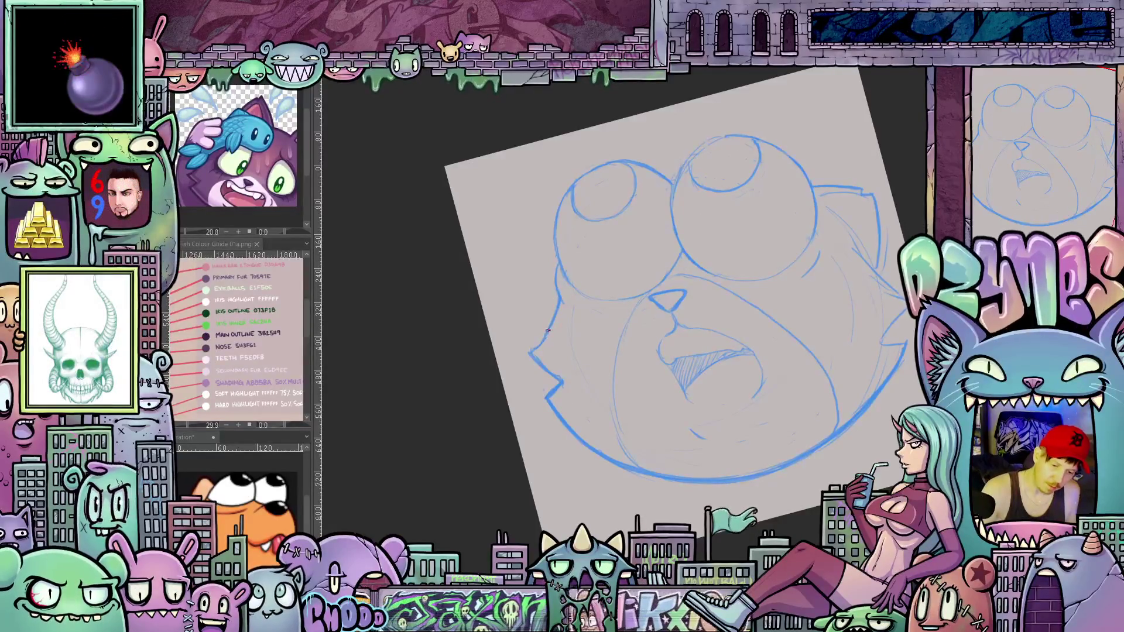
pyautogui.moveTo(546, 330)
pyautogui.mouseDown()
pyautogui.moveTo(763, 415)
pyautogui.moveTo(541, 250)
pyautogui.mouseUp()
pyautogui.press('m')
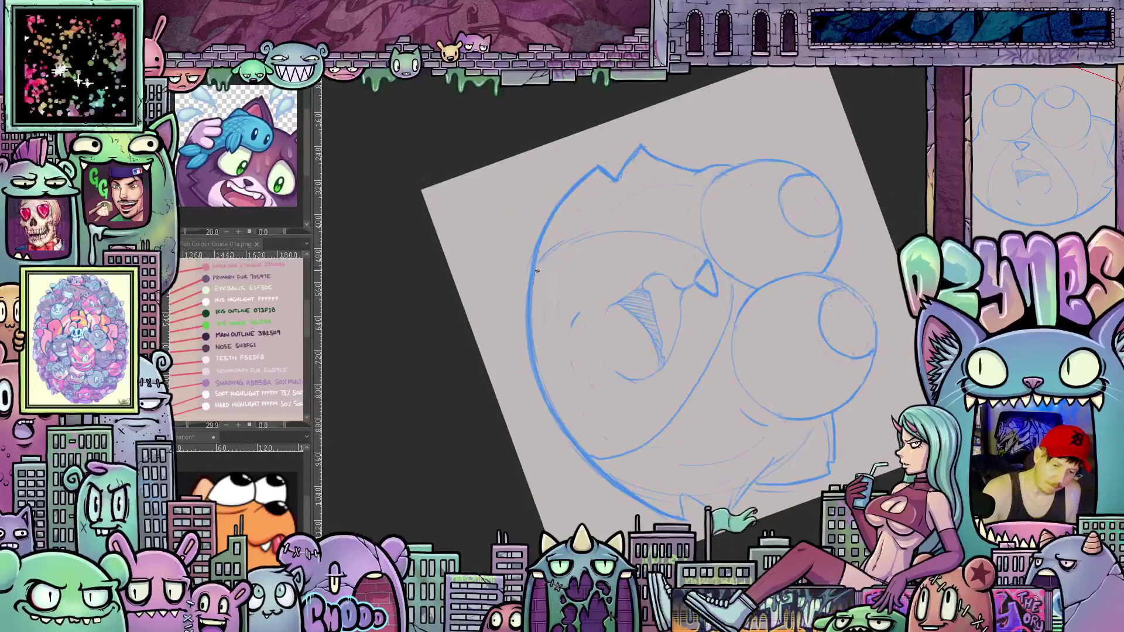
pyautogui.press('m')
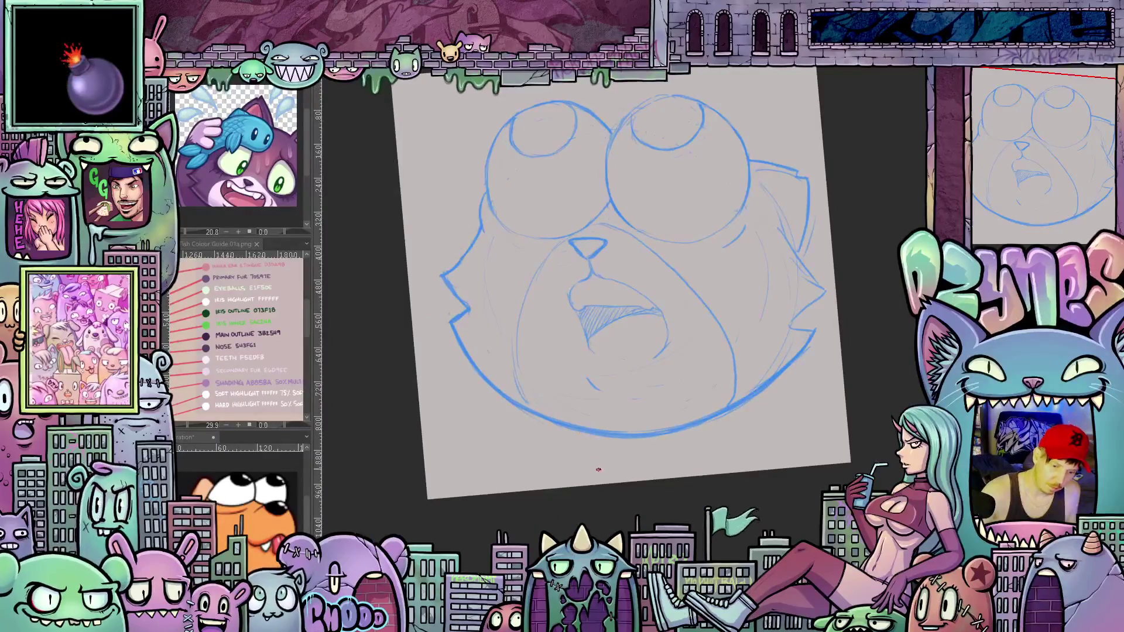
pyautogui.moveTo(583, 432); pyautogui.dragTo(599, 481)
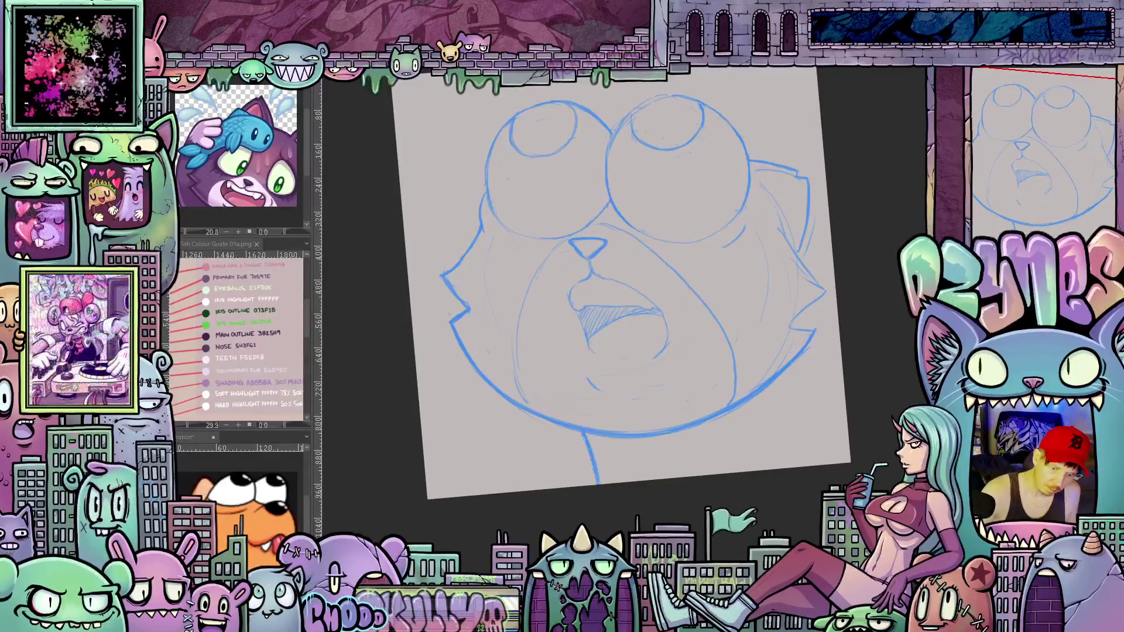
# Add a short right-cheek stroke and boldly trace the left cheek outline with its spikes
pyautogui.moveTo(808, 364); pyautogui.dragTo(691, 357)
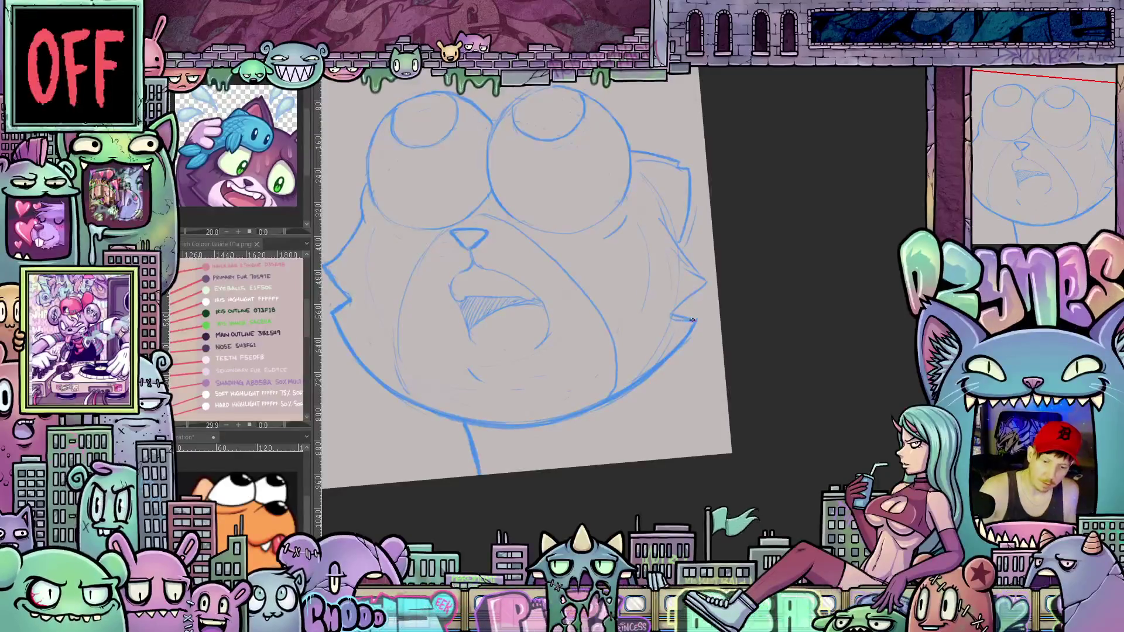
pyautogui.moveTo(679, 313); pyautogui.dragTo(703, 320)
pyautogui.press('h')
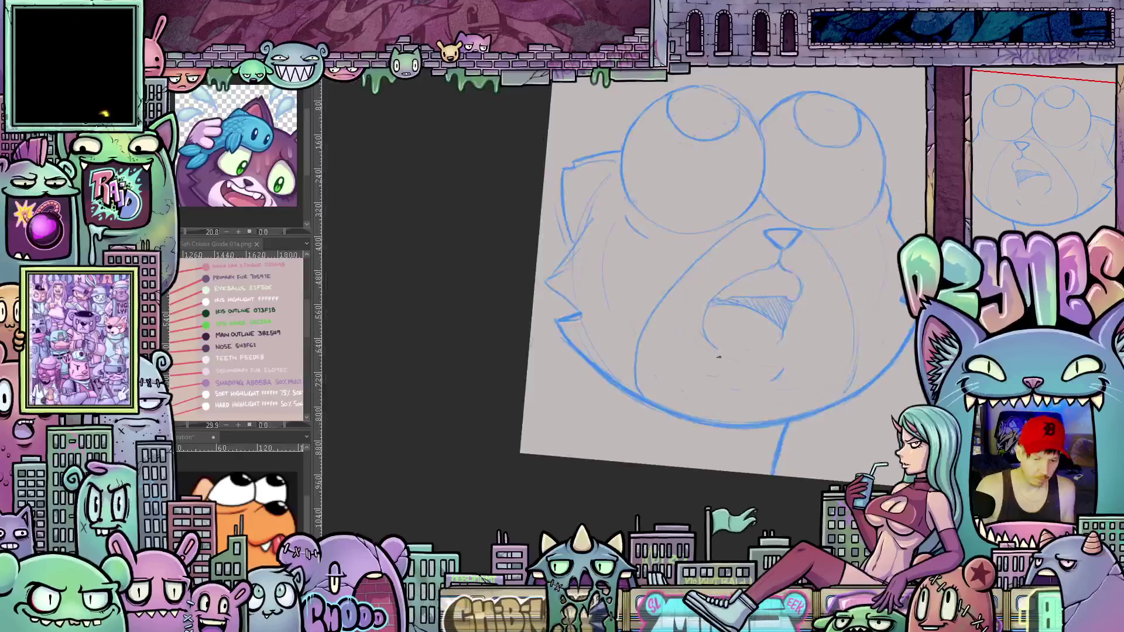
pyautogui.moveTo(844, 424); pyautogui.dragTo(818, 465)
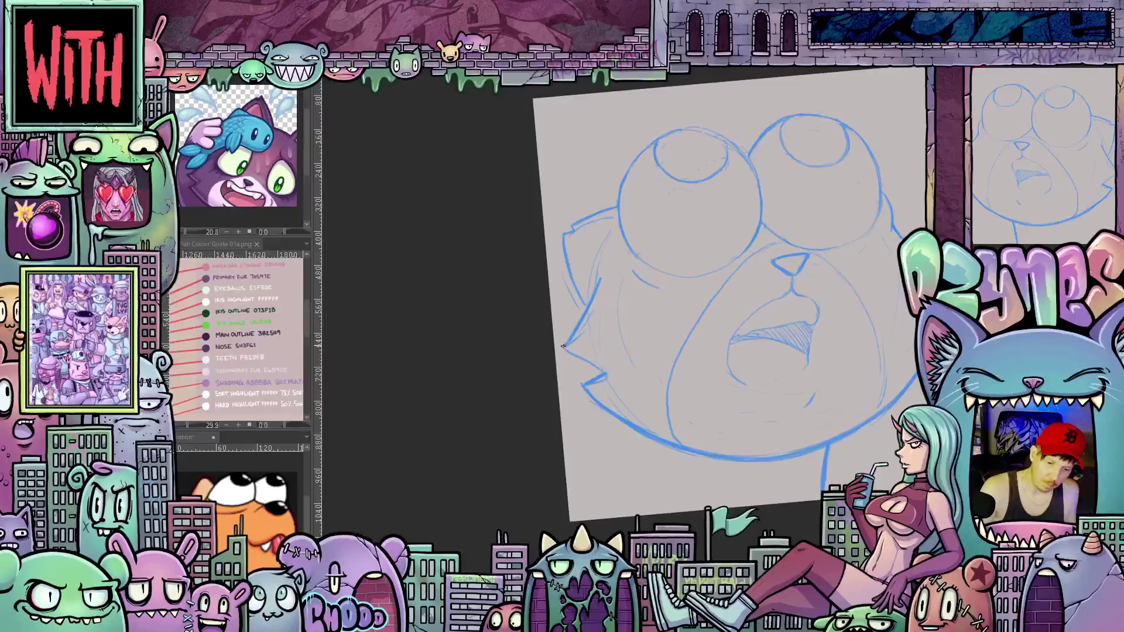
pyautogui.moveTo(598, 283); pyautogui.dragTo(603, 373)
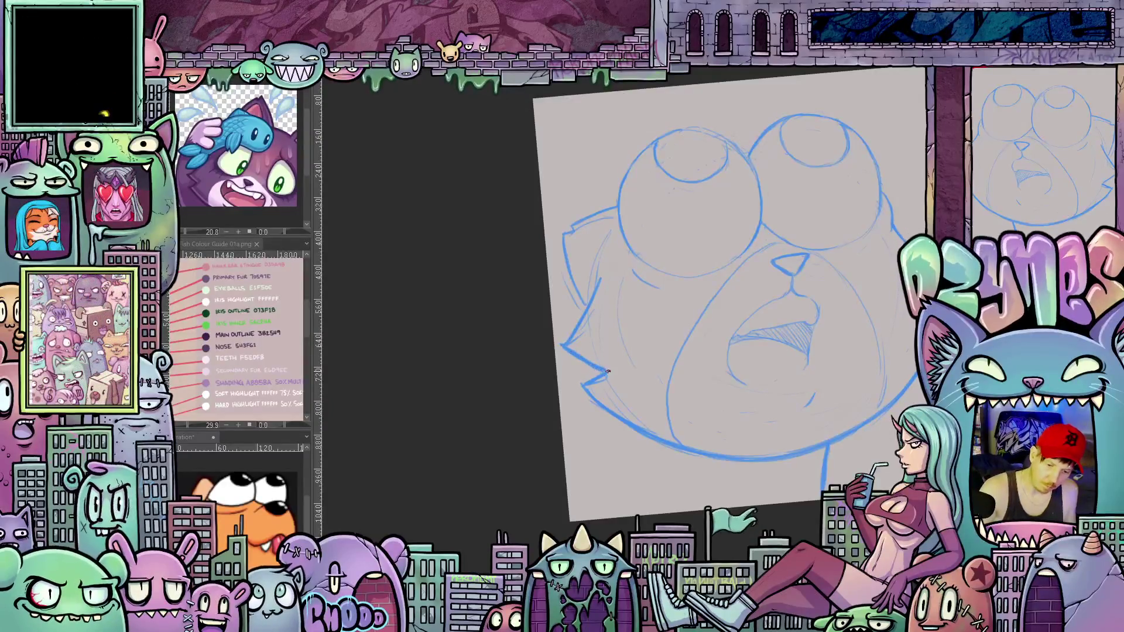
# Bring the cat reference illustration into view beside the sketch
pyautogui.moveTo(807, 390); pyautogui.dragTo(723, 425)
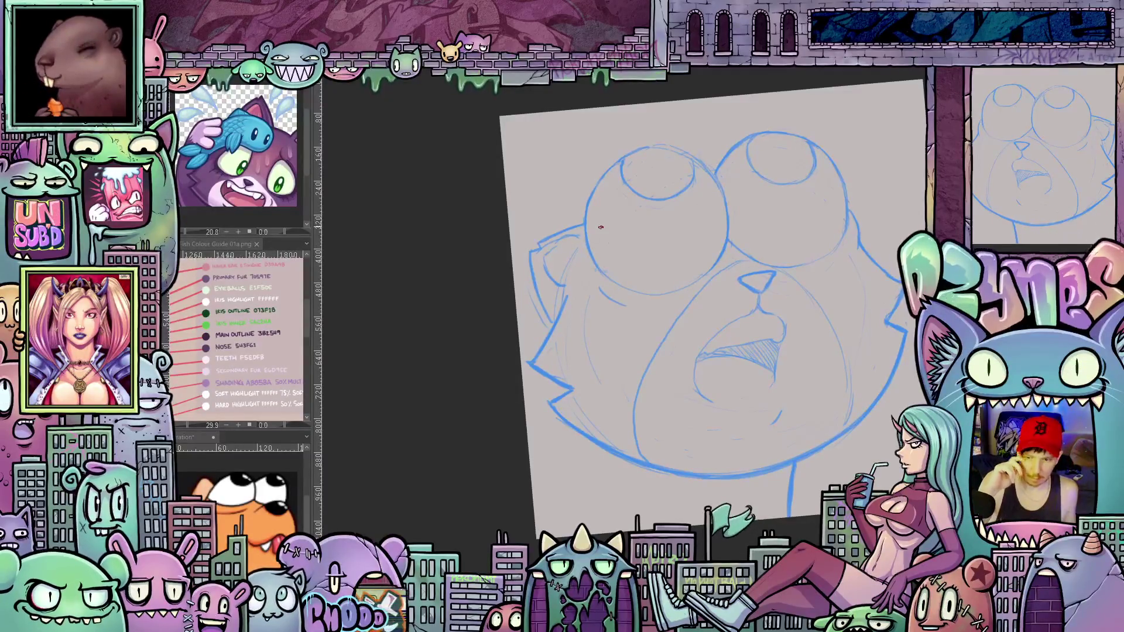
pyautogui.moveTo(595, 359); pyautogui.dragTo(625, 354)
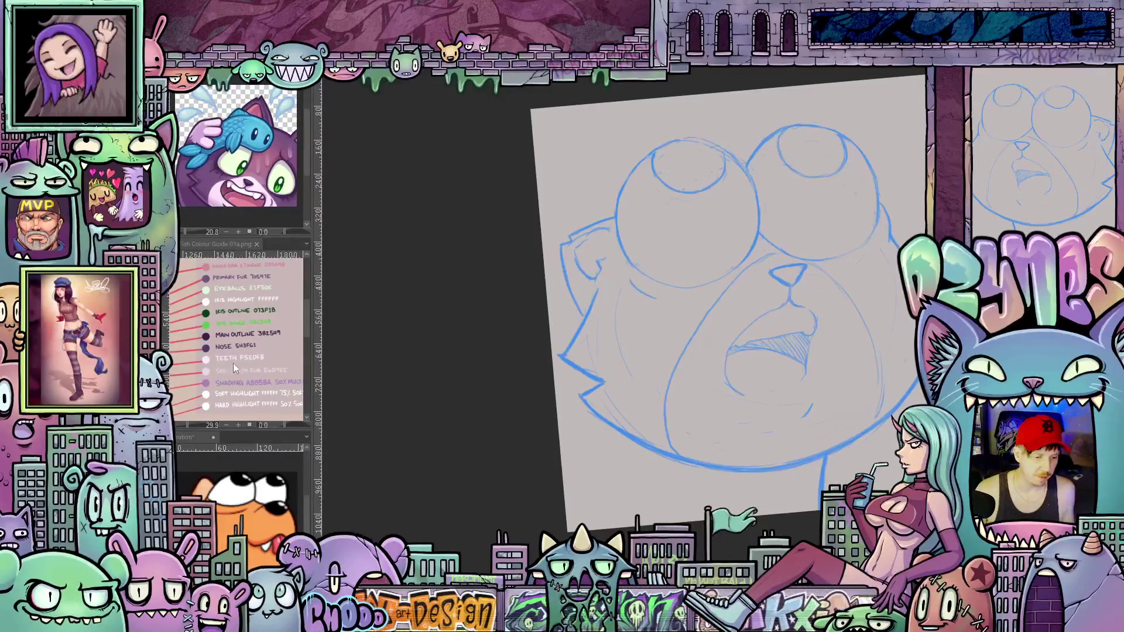
pyautogui.moveTo(227, 308)
pyautogui.mouseDown()
pyautogui.moveTo(252, 335)
pyautogui.moveTo(240, 350)
pyautogui.moveTo(246, 338)
pyautogui.mouseUp()
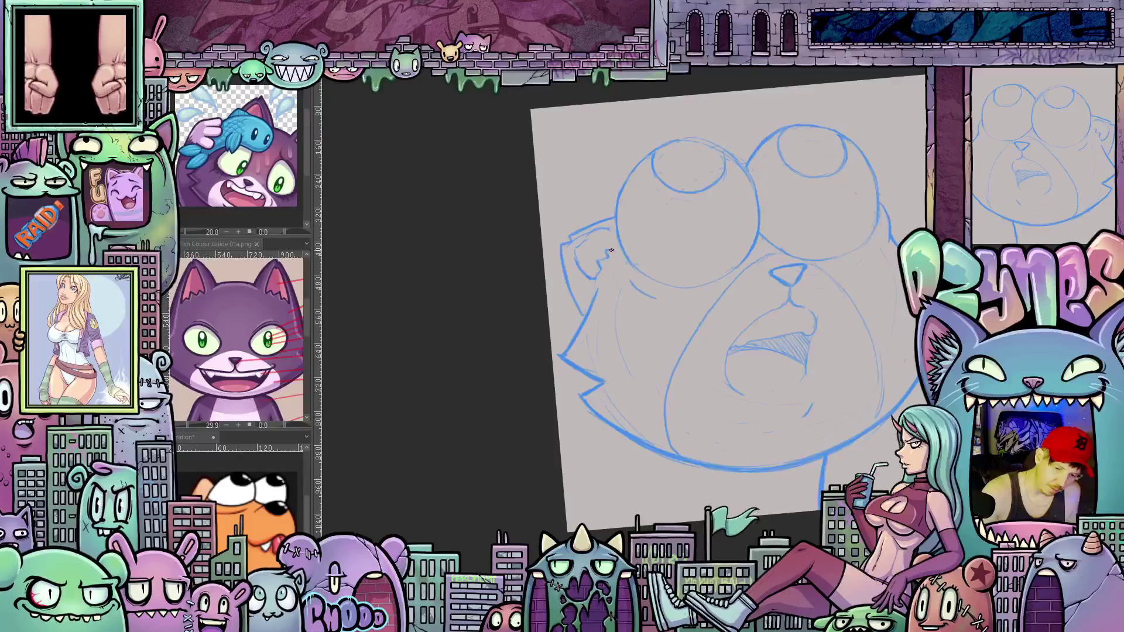
# Add a short blue stroke to the cat's left cheek
pyautogui.moveTo(613, 235); pyautogui.dragTo(544, 275)
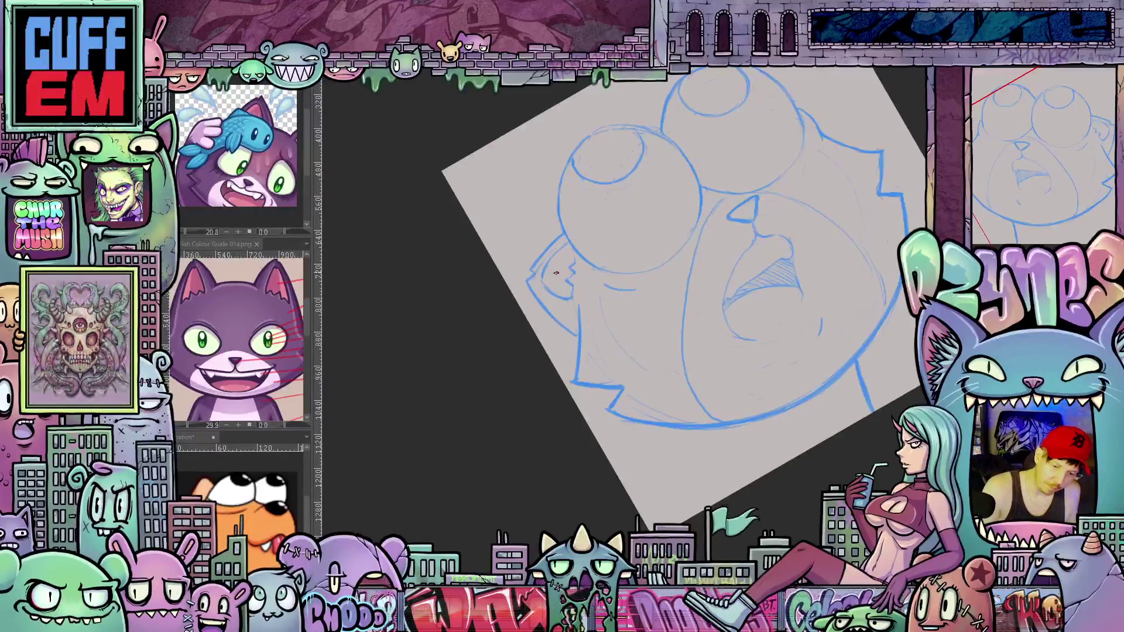
pyautogui.moveTo(542, 266)
pyautogui.mouseDown()
pyautogui.moveTo(824, 439)
pyautogui.moveTo(661, 443)
pyautogui.moveTo(686, 414)
pyautogui.mouseUp()
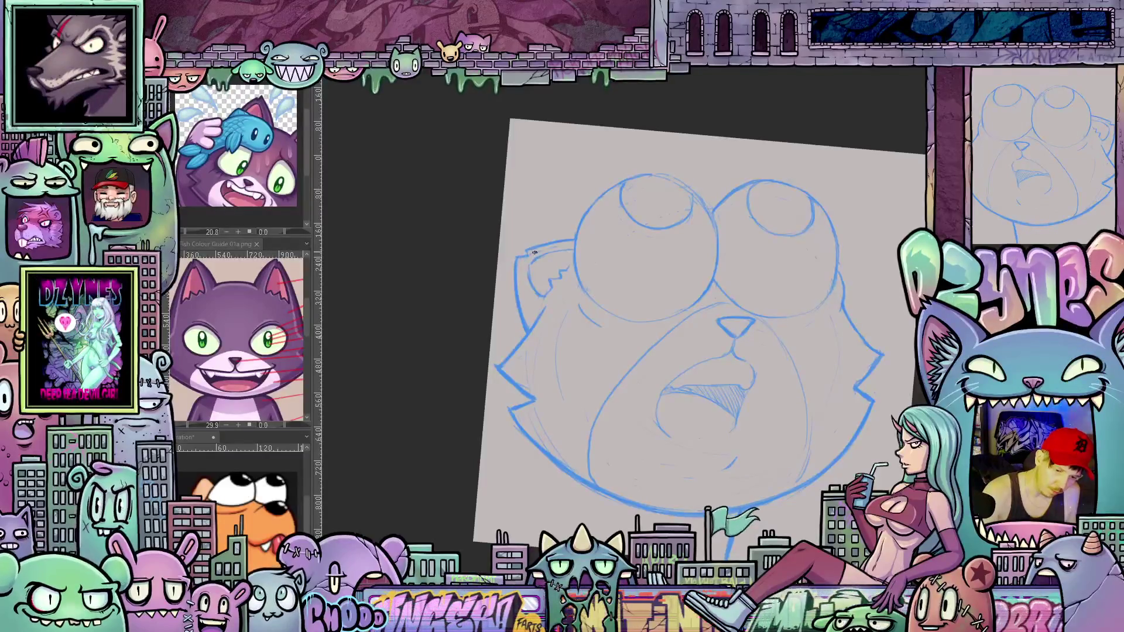
pyautogui.moveTo(544, 253); pyautogui.dragTo(479, 229)
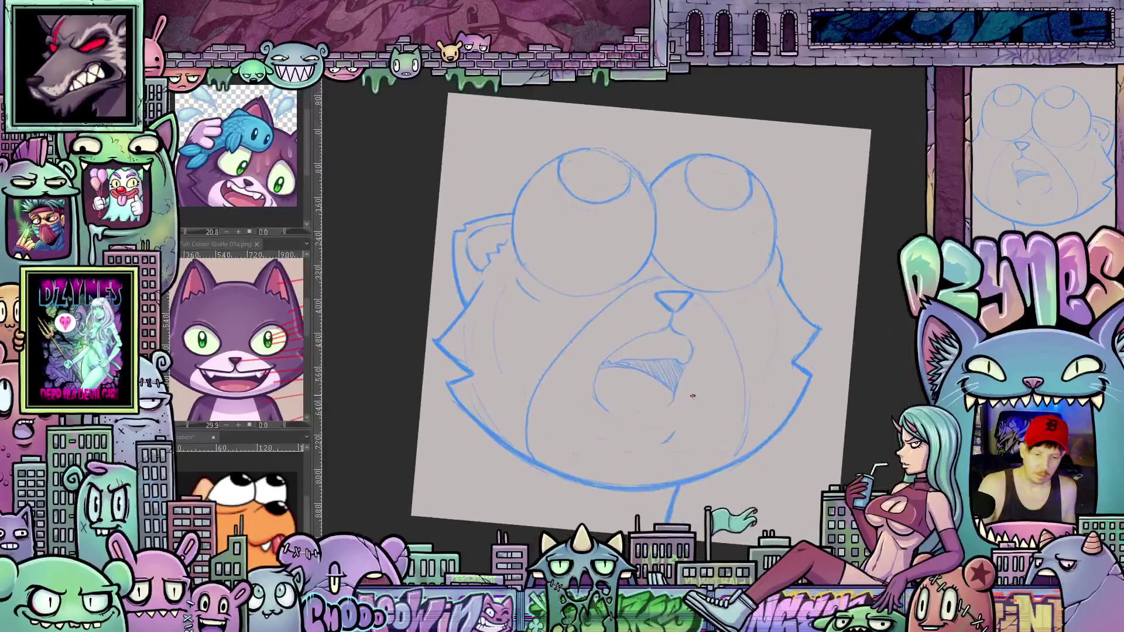
pyautogui.moveTo(494, 316); pyautogui.dragTo(501, 373)
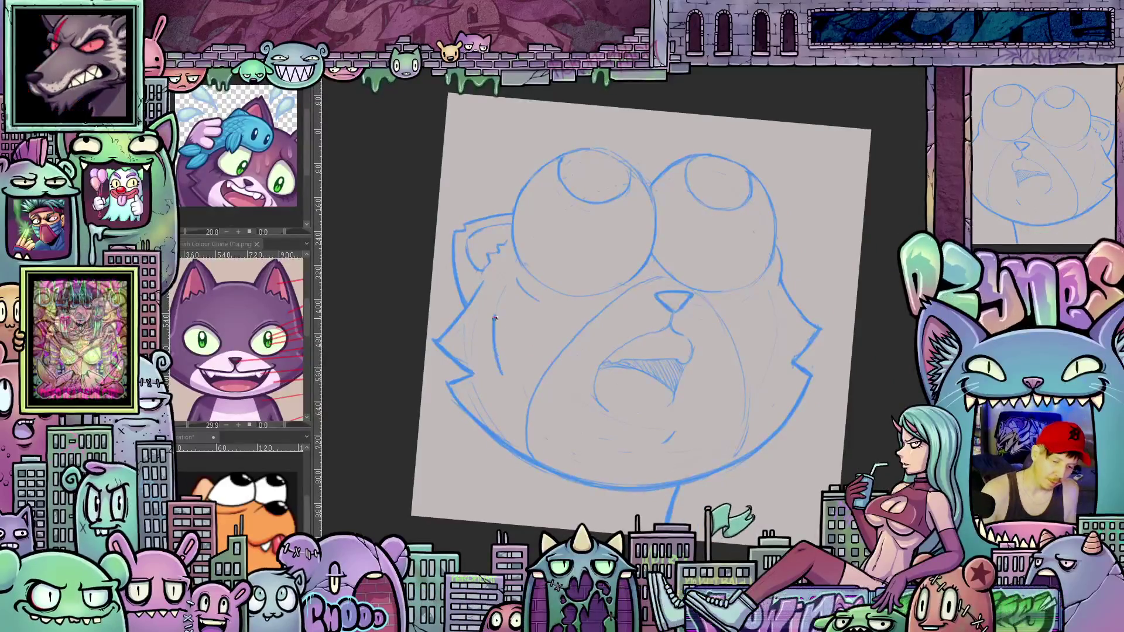
pyautogui.hotkey('ctrl', '0')
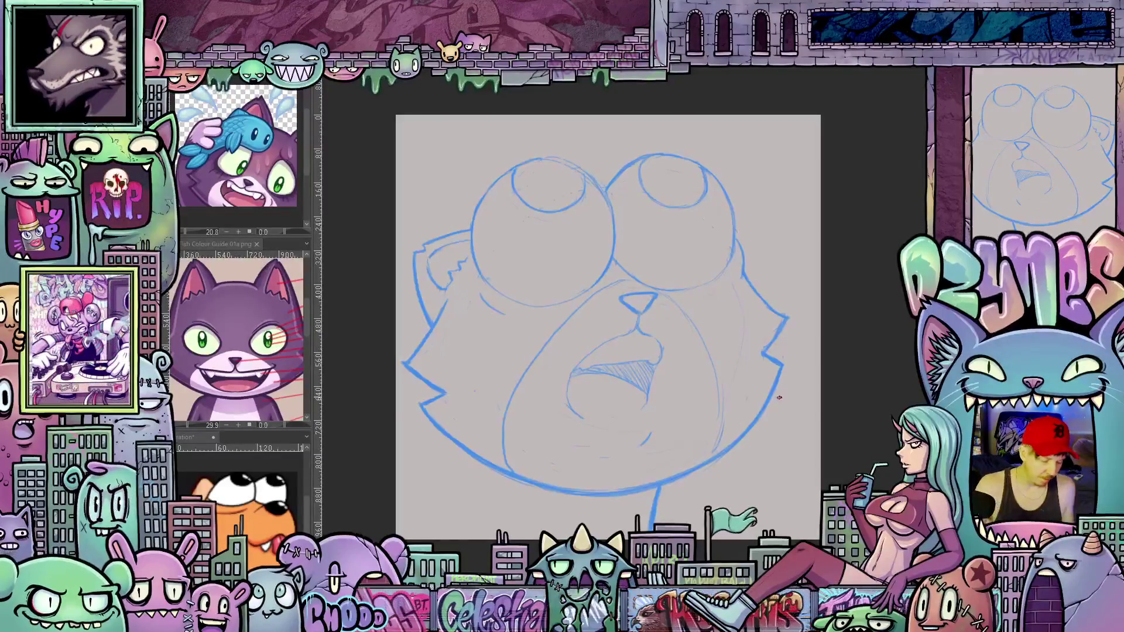
# Sketch a stroke at the lower-left jaw, then start transforming the sketch layer
pyautogui.moveTo(779, 398); pyautogui.dragTo(552, 419)
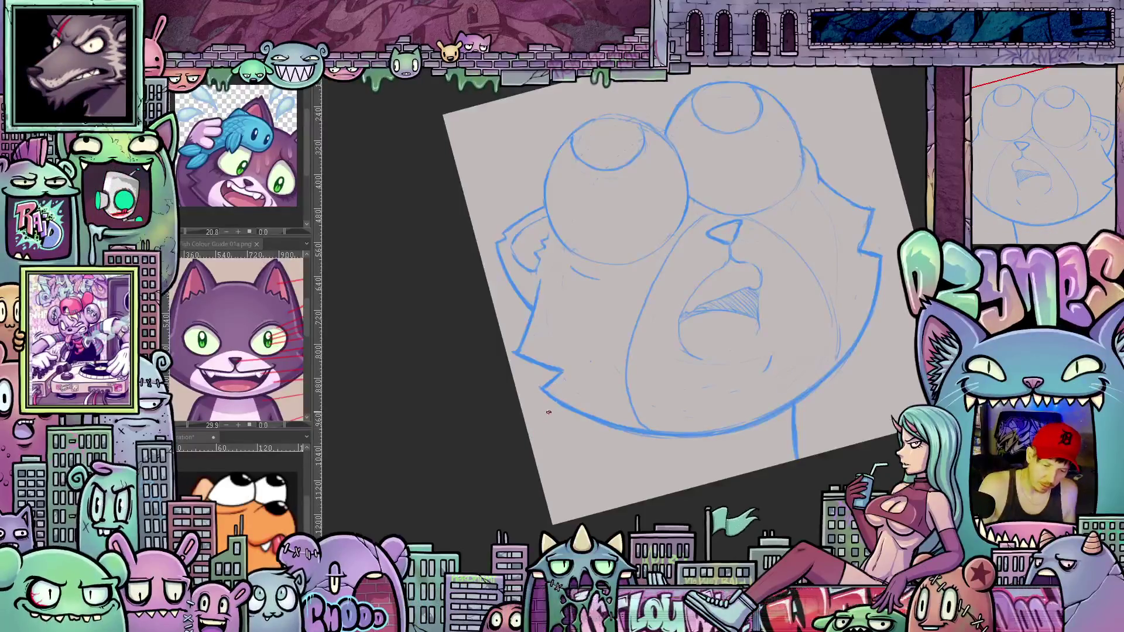
pyautogui.moveTo(531, 435); pyautogui.dragTo(555, 405)
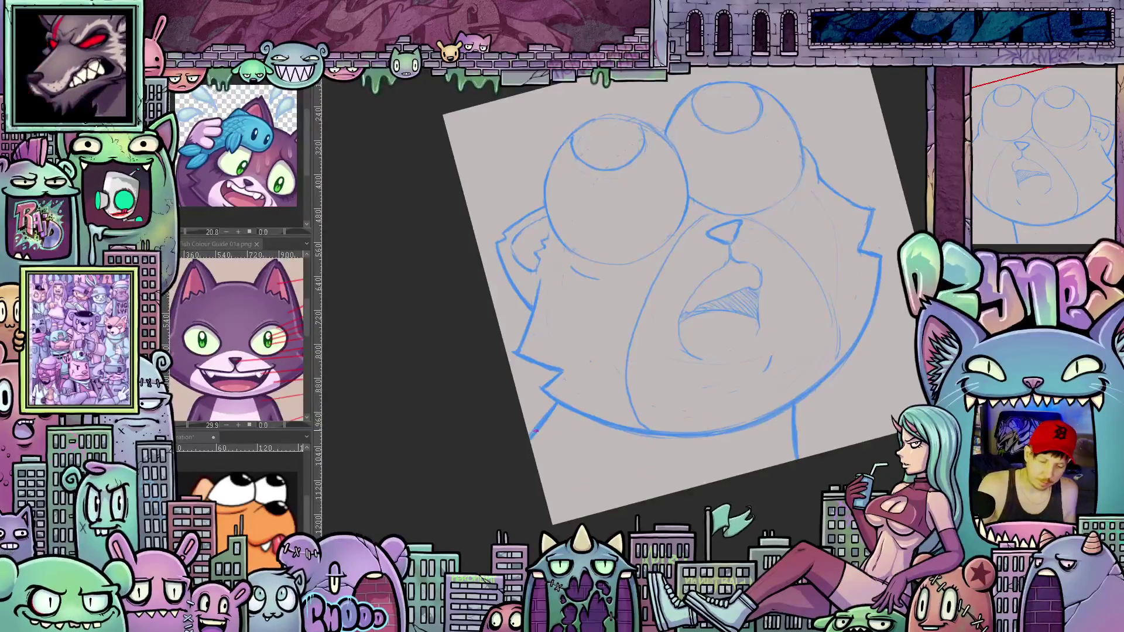
pyautogui.moveTo(593, 430)
pyautogui.mouseDown()
pyautogui.moveTo(826, 474)
pyautogui.moveTo(771, 461)
pyautogui.mouseUp()
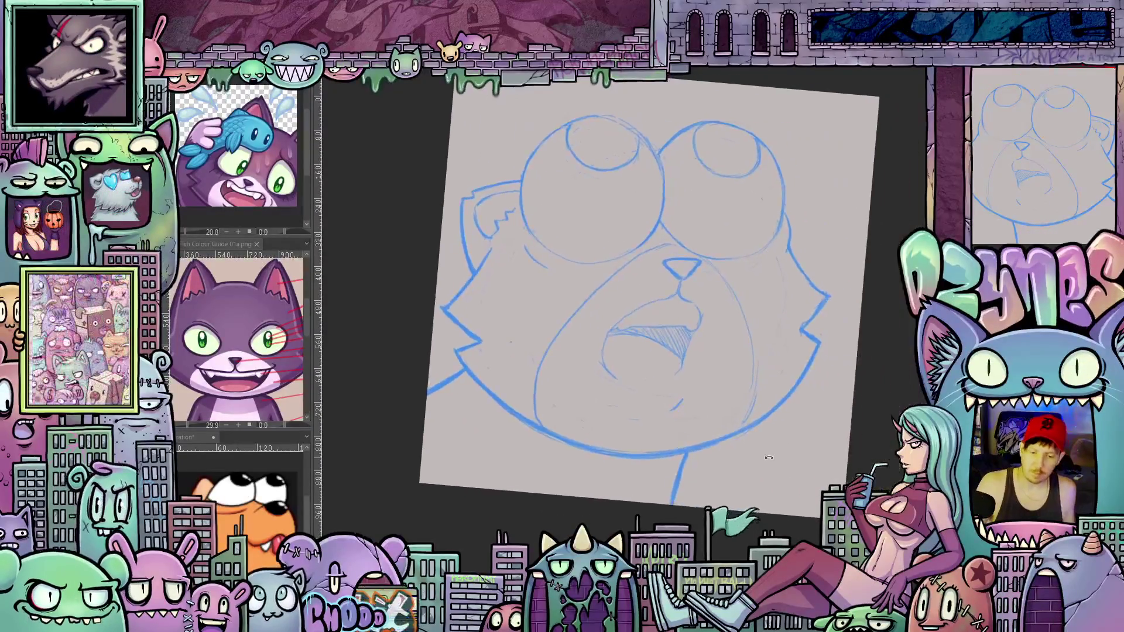
pyautogui.hotkey('ctrl', 't')
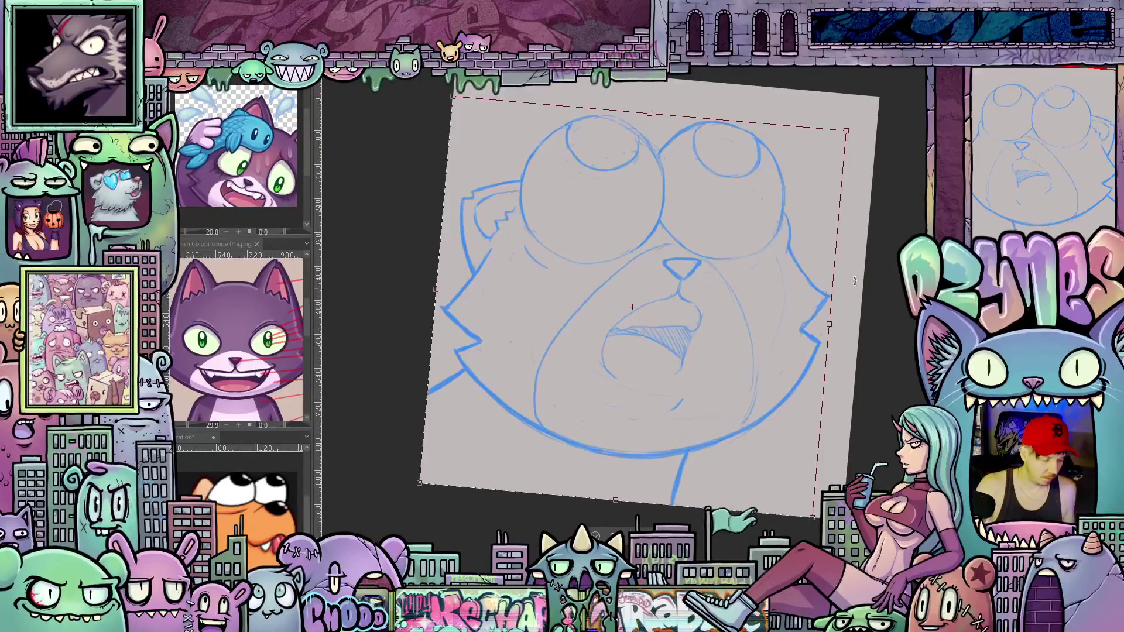
# Scale the whole sketch up, rotate it slightly clockwise and apply the transform
pyautogui.moveTo(846, 131); pyautogui.dragTo(886, 97)
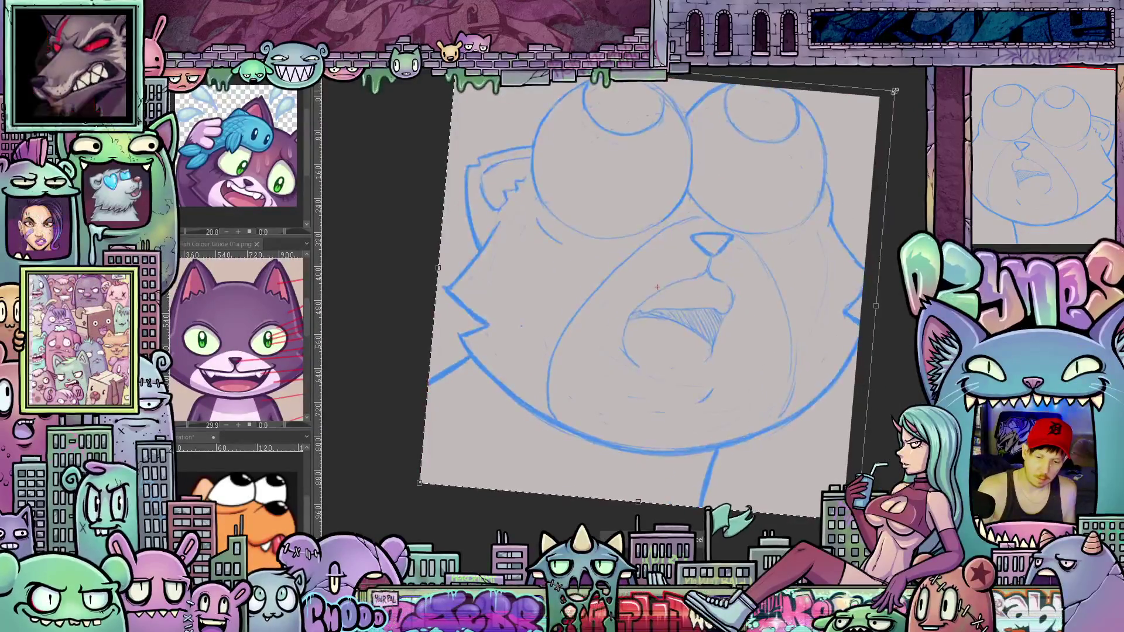
pyautogui.press('m')
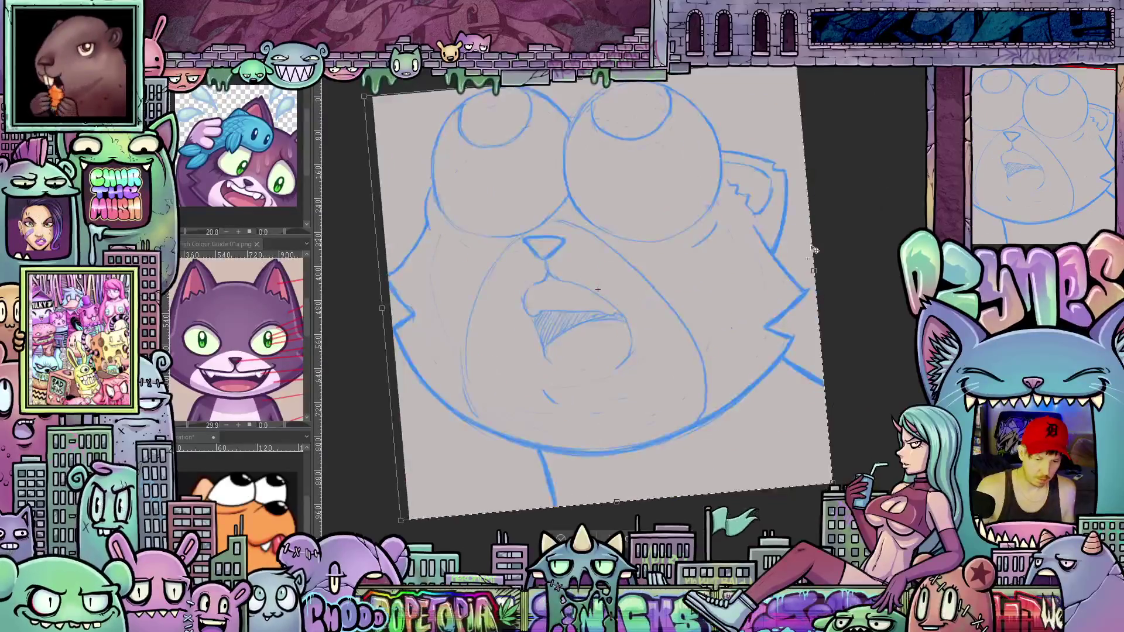
pyautogui.moveTo(835, 296)
pyautogui.mouseDown()
pyautogui.moveTo(895, 318)
pyautogui.moveTo(811, 353)
pyautogui.moveTo(827, 376)
pyautogui.mouseUp()
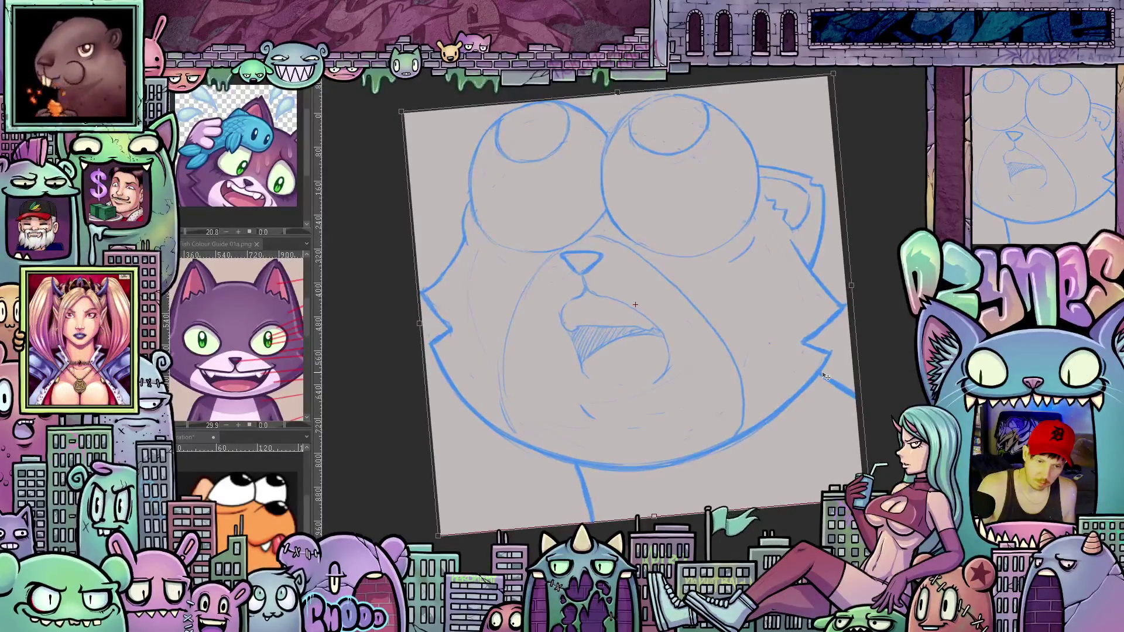
pyautogui.moveTo(823, 375); pyautogui.dragTo(826, 378)
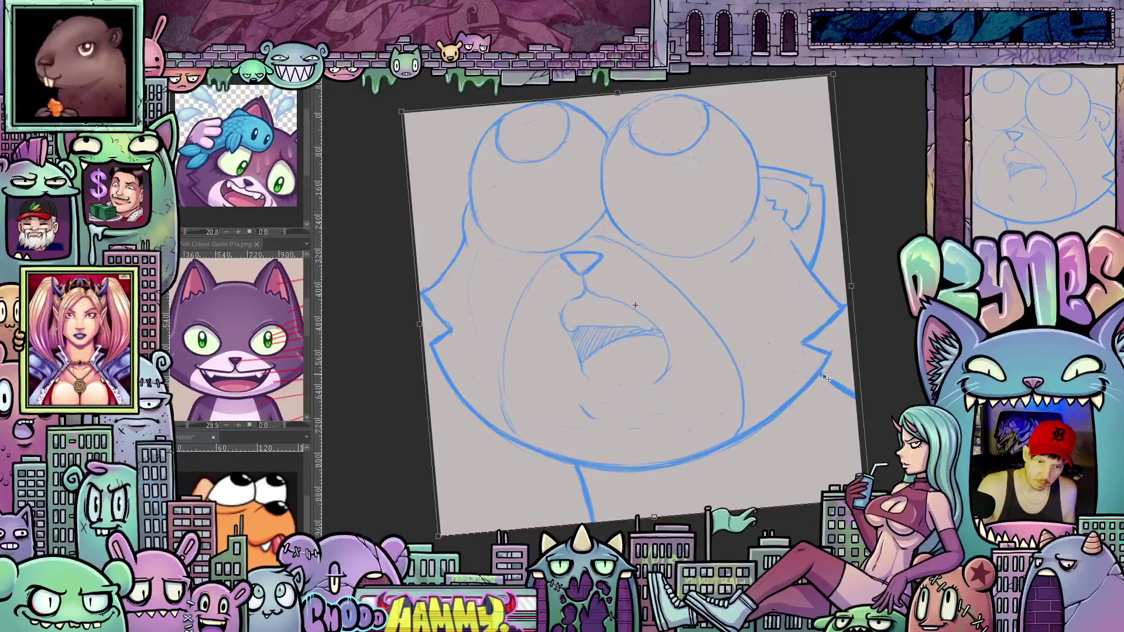
pyautogui.press('Return')
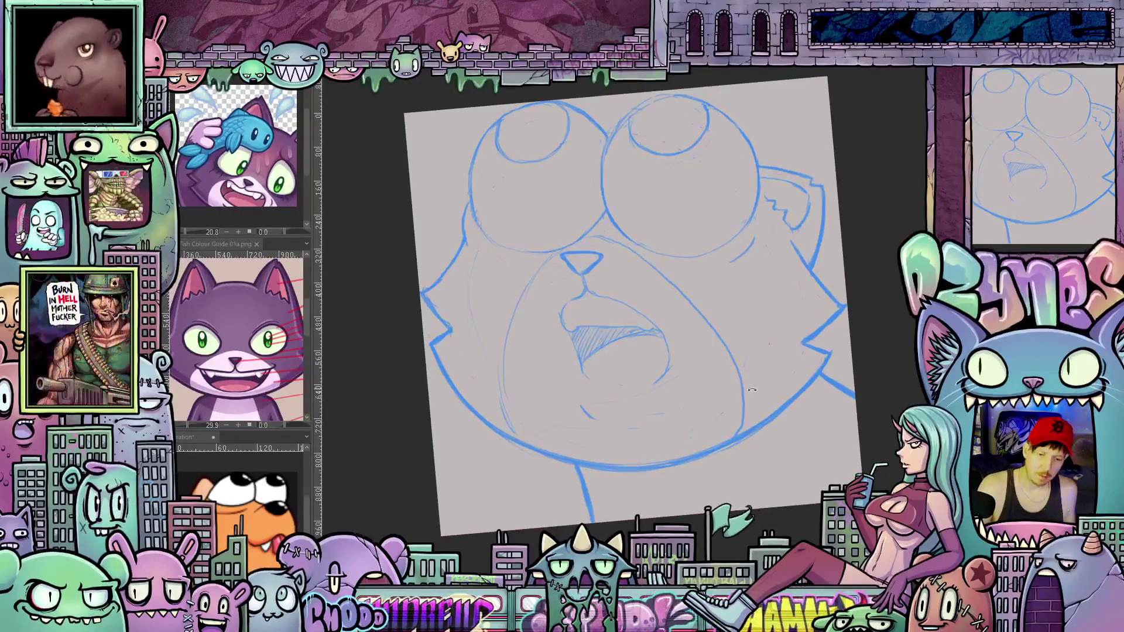
pyautogui.scroll(-2, 751, 390)
pyautogui.scroll(-2, 826, 360)
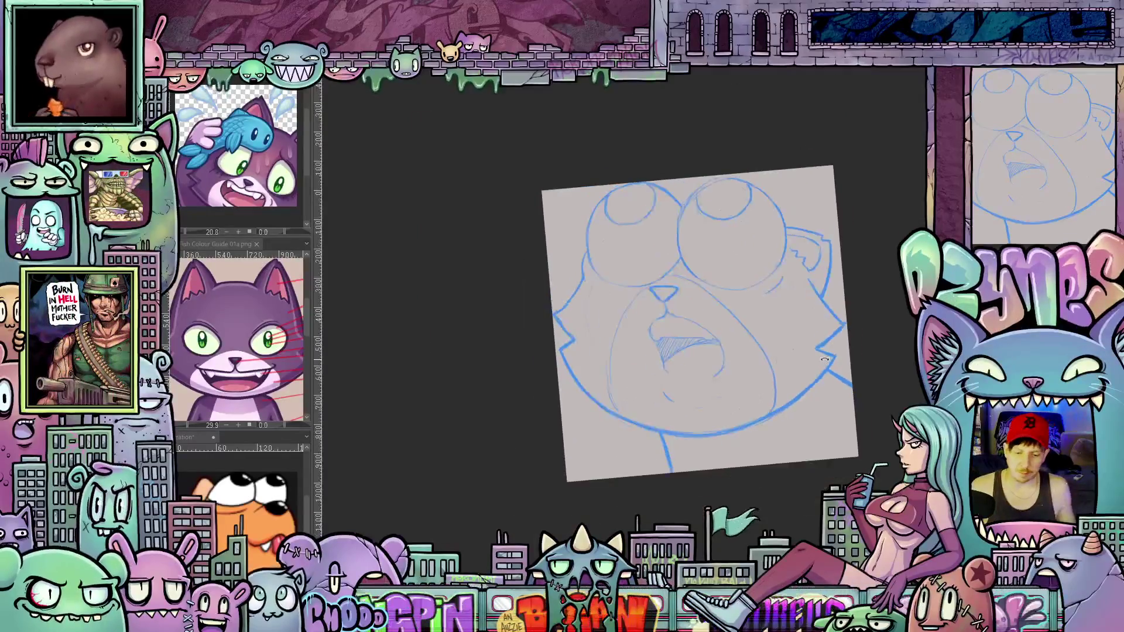
pyautogui.moveTo(825, 359); pyautogui.dragTo(825, 377)
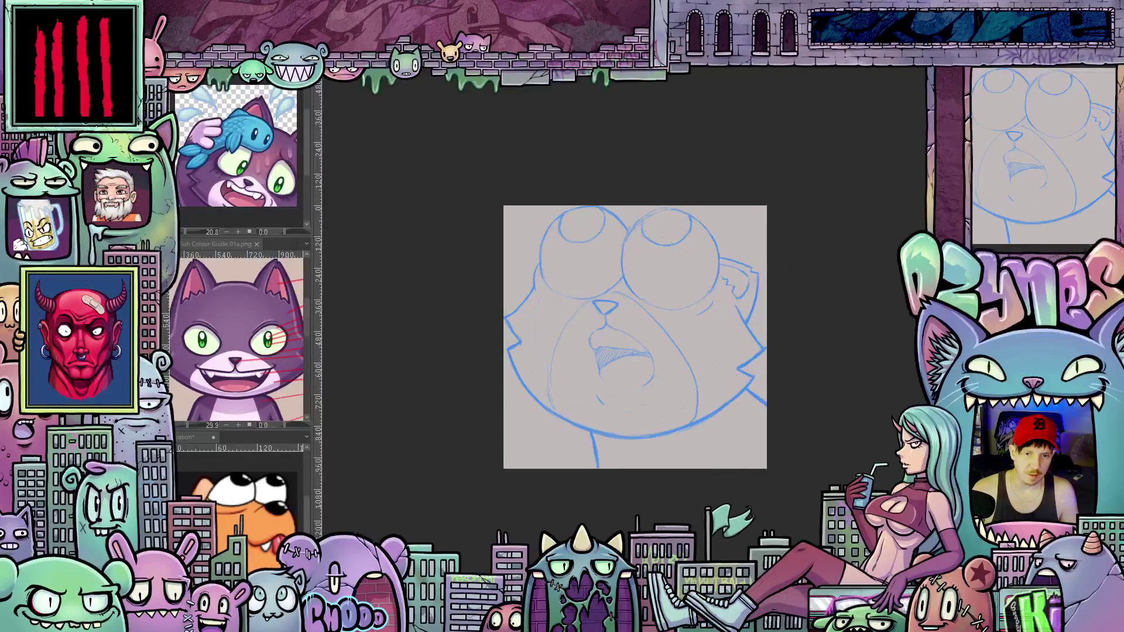
# Switch to the browser and close the Twitch elements tab
pyautogui.hotkey('alt', 'Tab')
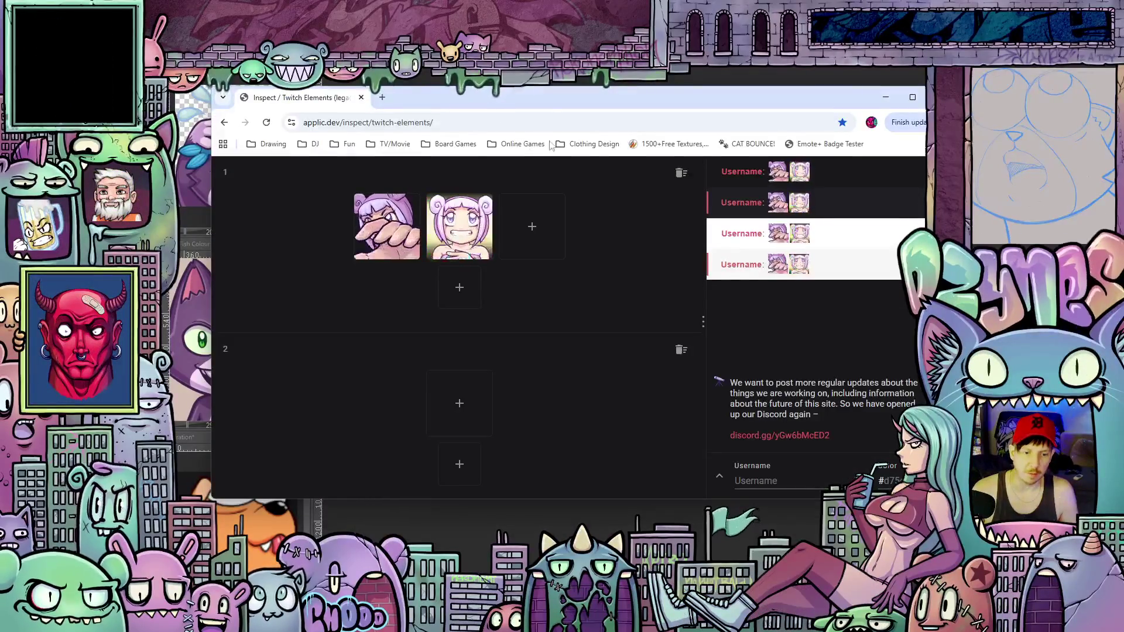
pyautogui.click(361, 97)
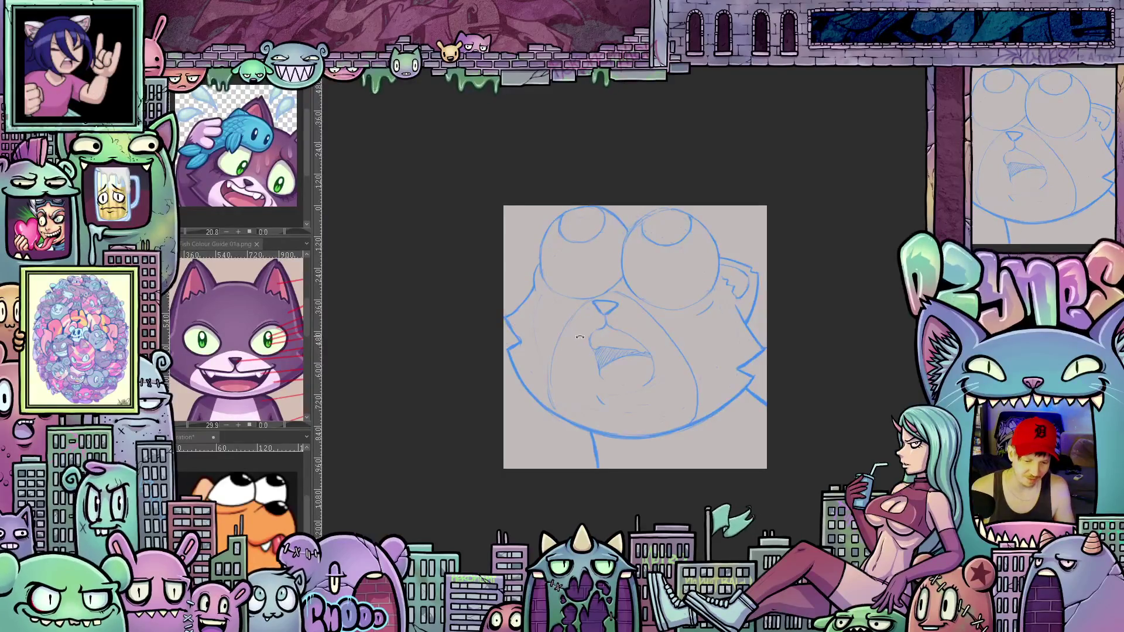
pyautogui.scroll(2, 578, 336)
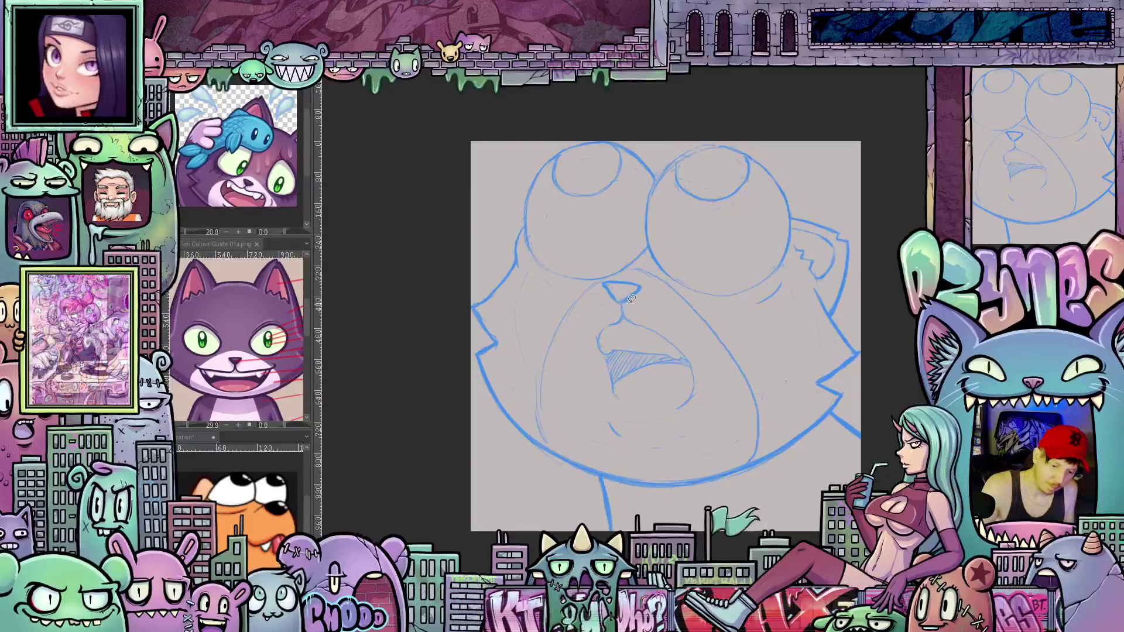
# Lasso the open mouth, enlarge it with a transform, apply it and deselect
pyautogui.moveTo(623, 307); pyautogui.dragTo(587, 409)
pyautogui.moveTo(721, 415); pyautogui.dragTo(718, 365)
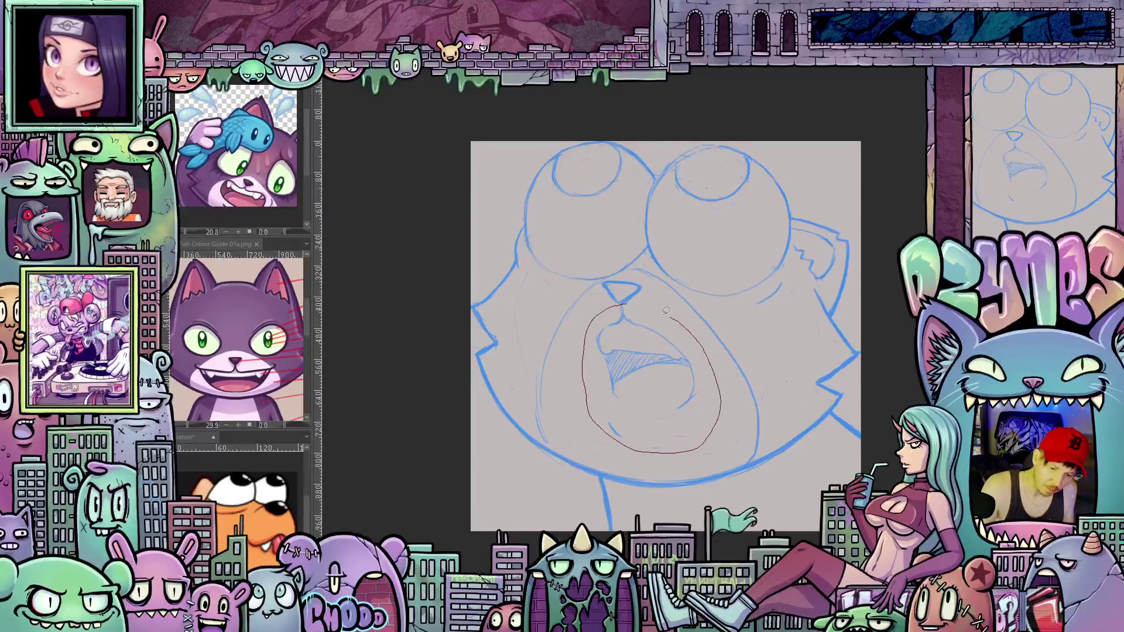
pyautogui.hotkey('ctrl', 't')
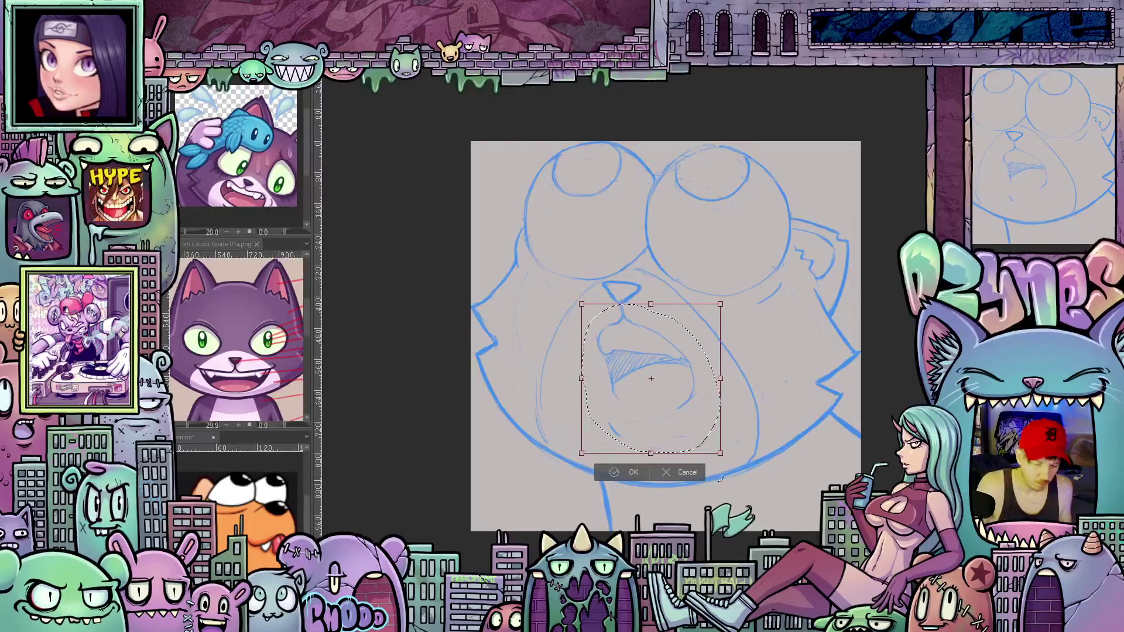
pyautogui.moveTo(720, 454)
pyautogui.mouseDown()
pyautogui.moveTo(735, 470)
pyautogui.moveTo(698, 429)
pyautogui.mouseUp()
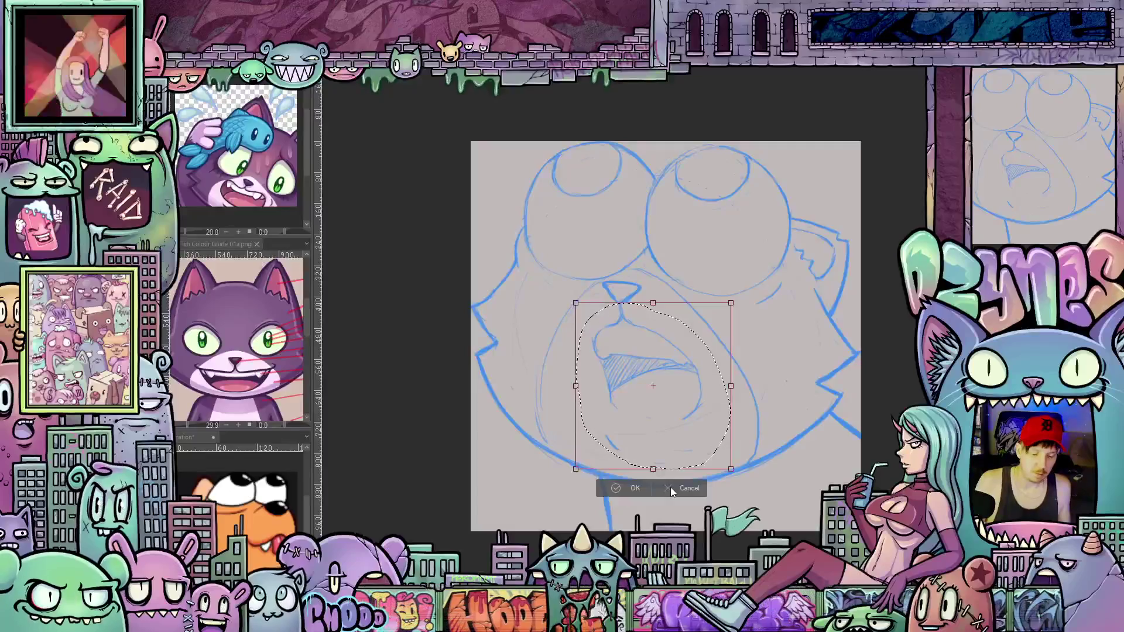
pyautogui.click(638, 489)
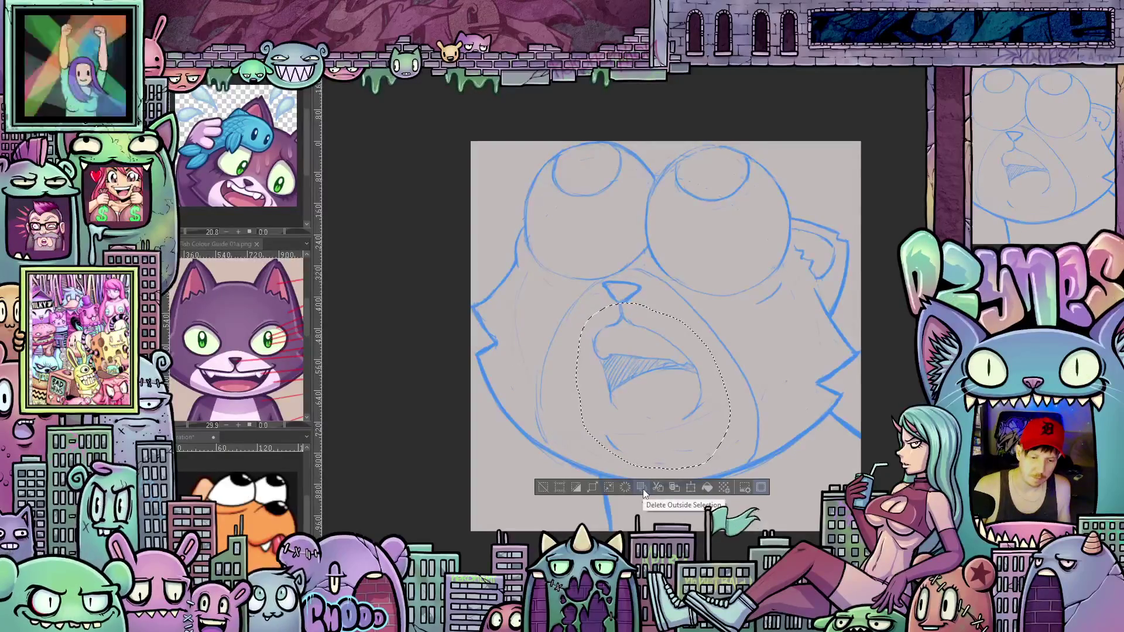
pyautogui.hotkey('ctrl', 'd')
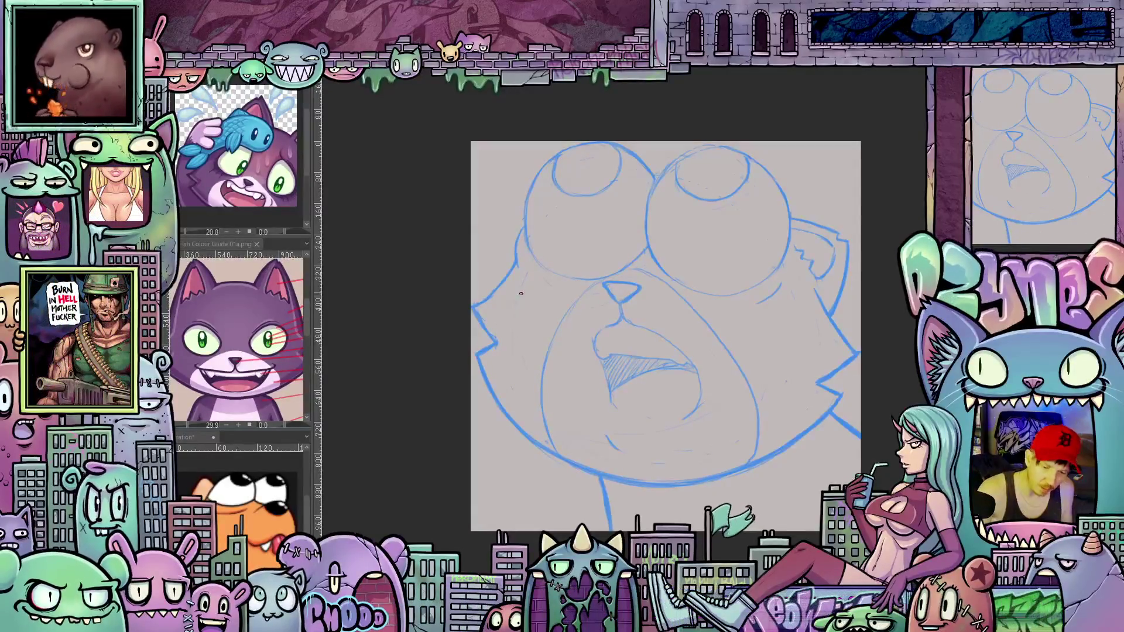
pyautogui.moveTo(773, 452); pyautogui.dragTo(699, 466)
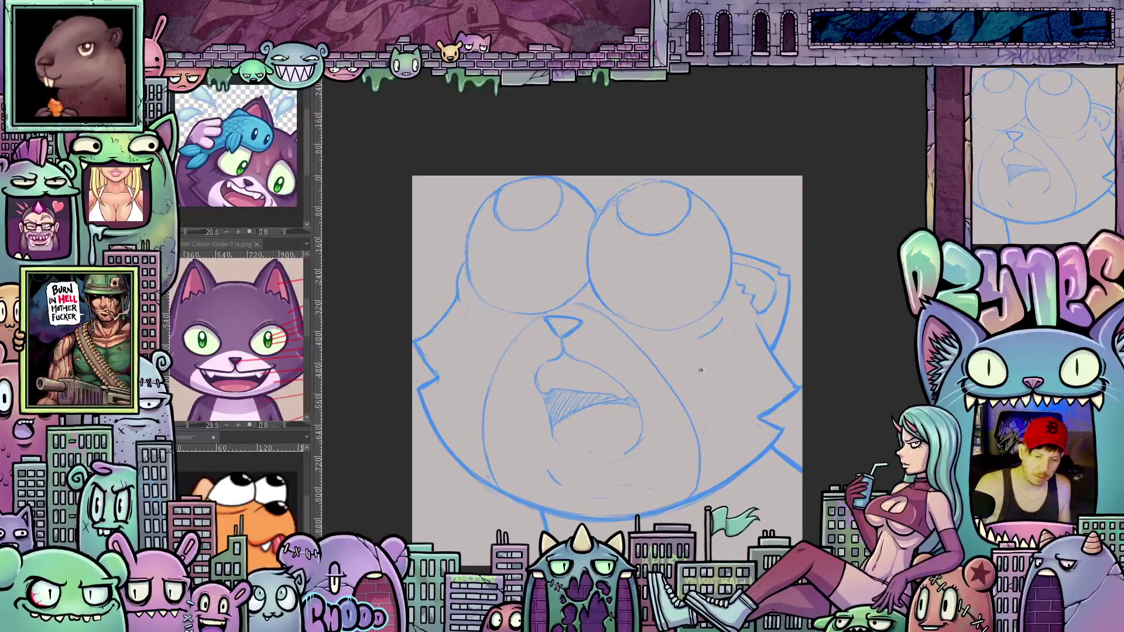
pyautogui.moveTo(806, 458); pyautogui.dragTo(538, 359)
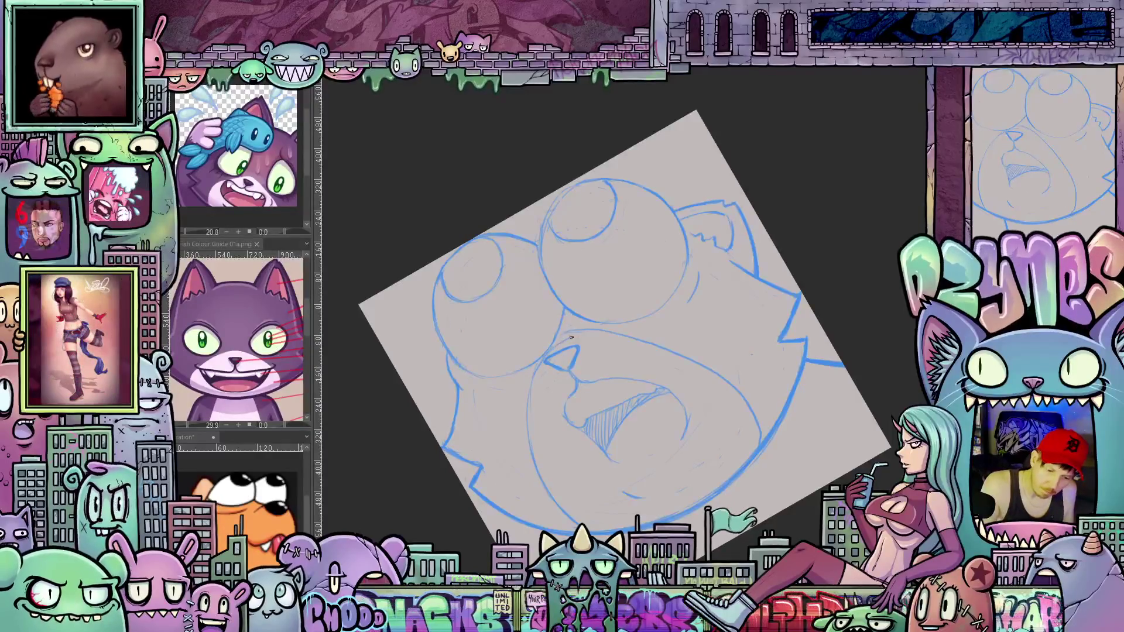
pyautogui.press('m')
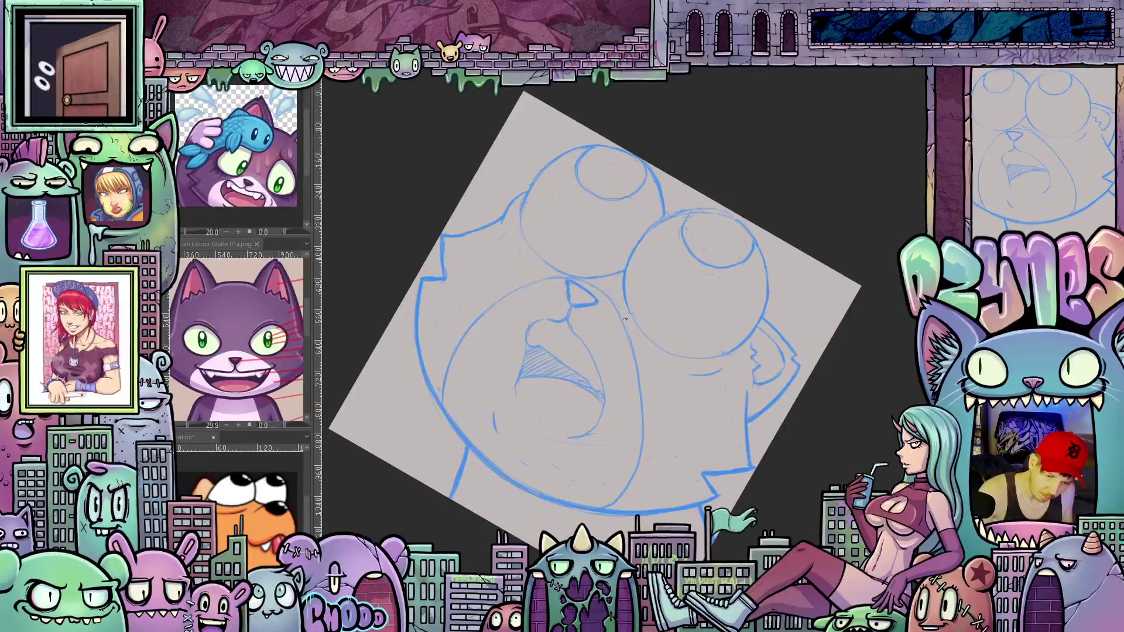
pyautogui.press('5')
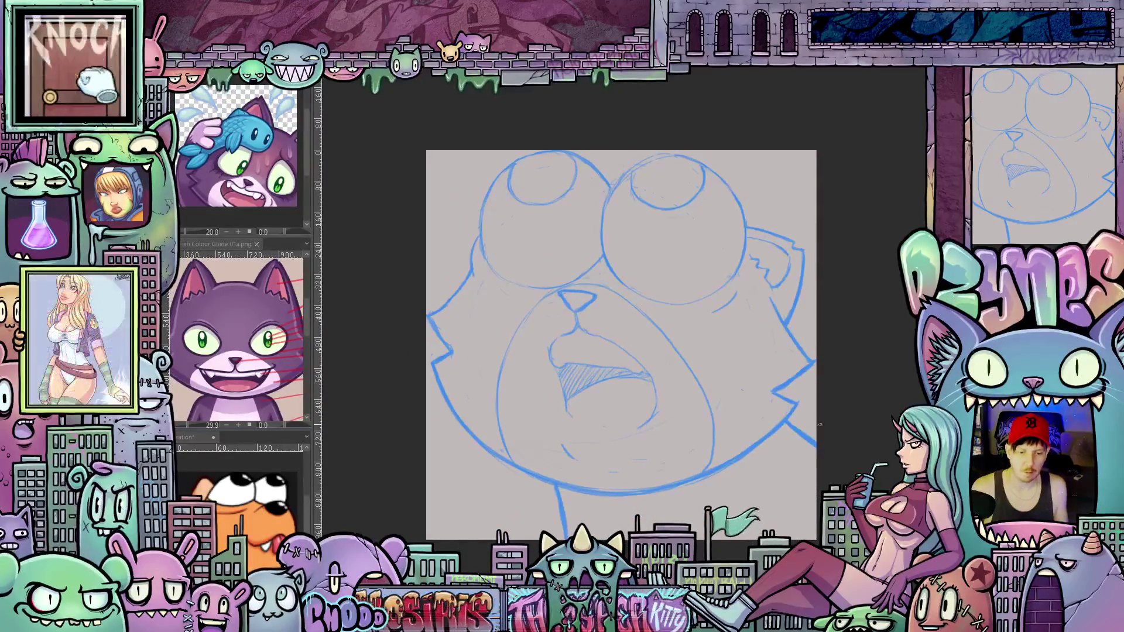
pyautogui.press('-')
pyautogui.press('-')
pyautogui.moveTo(577, 279); pyautogui.dragTo(581, 311)
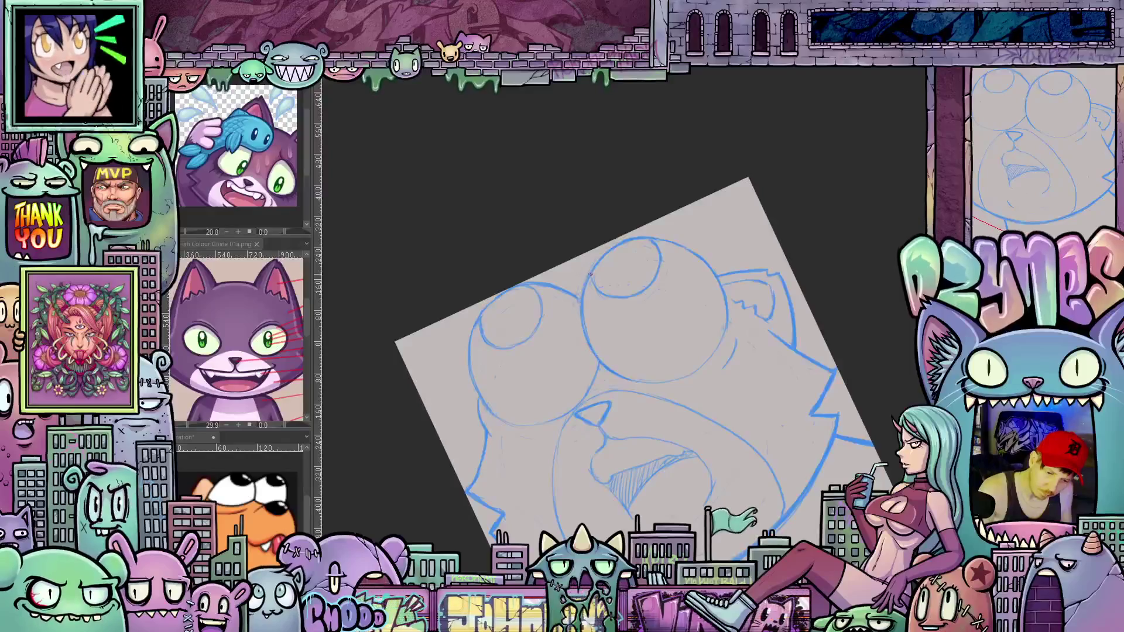
pyautogui.hotkey('ctrl', '0')
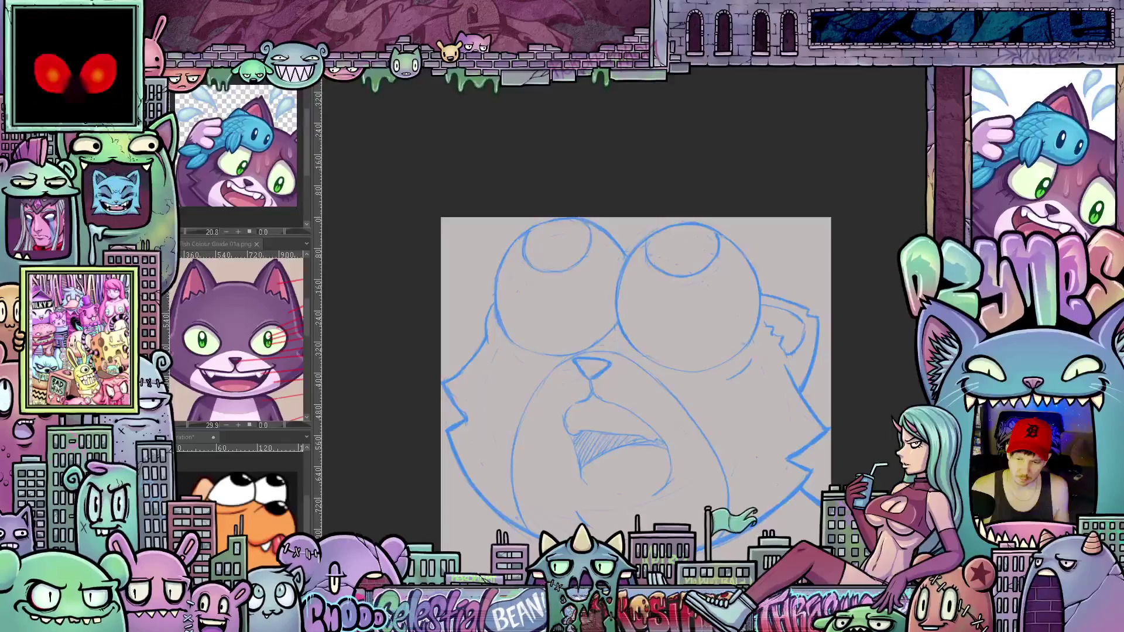
# Pan the Sub View from the cat portrait down to its colour guide swatches
pyautogui.moveTo(265, 314)
pyautogui.mouseDown()
pyautogui.moveTo(240, 325)
pyautogui.moveTo(233, 315)
pyautogui.mouseUp()
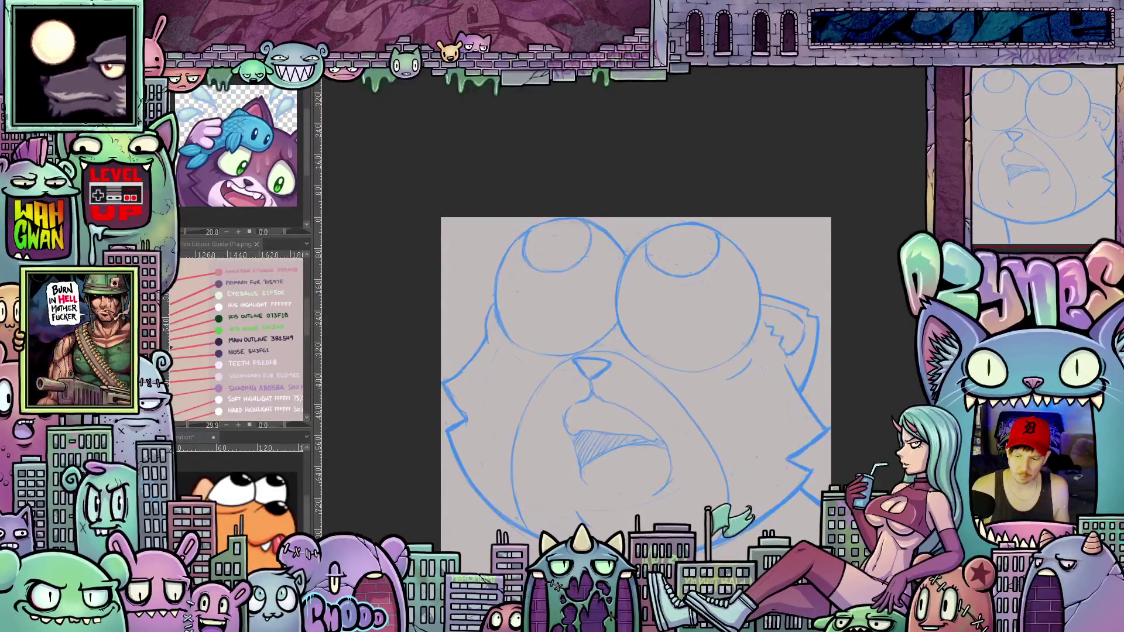
# Eyedrop the dark purple Main Outline swatch as the drawing colour and confirm
pyautogui.hotkey('ctrl', 'shift', 'c')
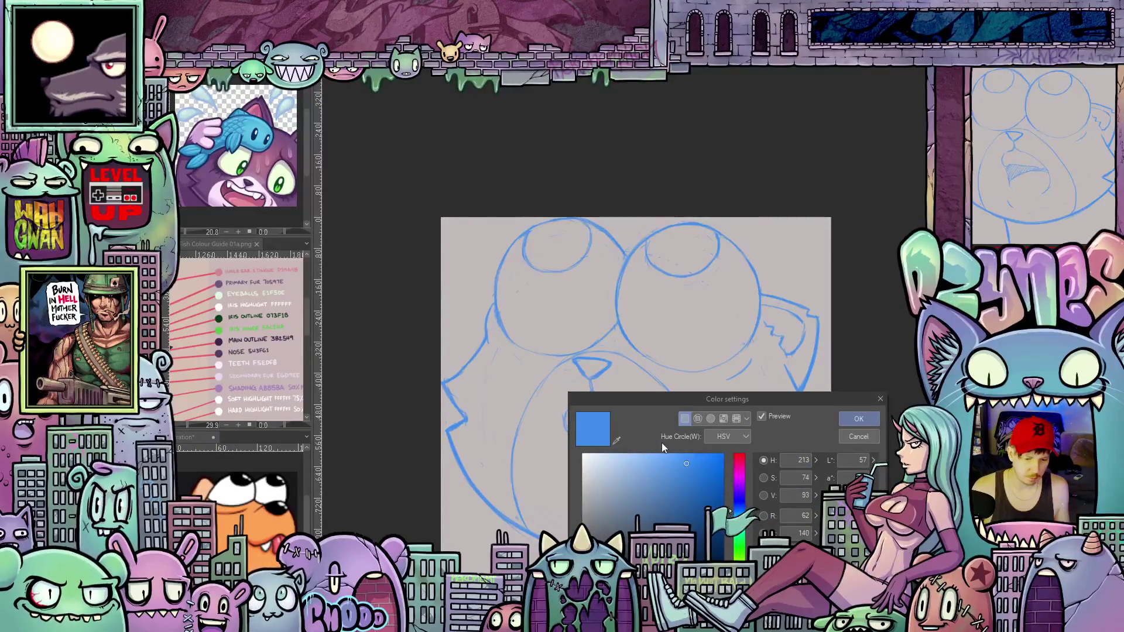
pyautogui.click(616, 440)
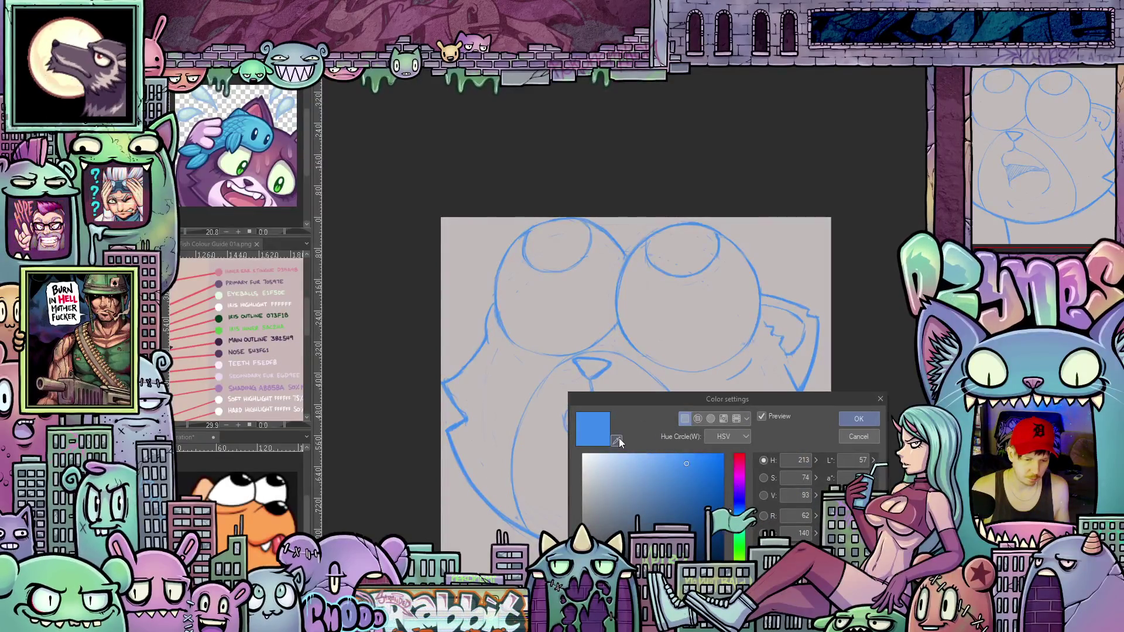
pyautogui.click(219, 339)
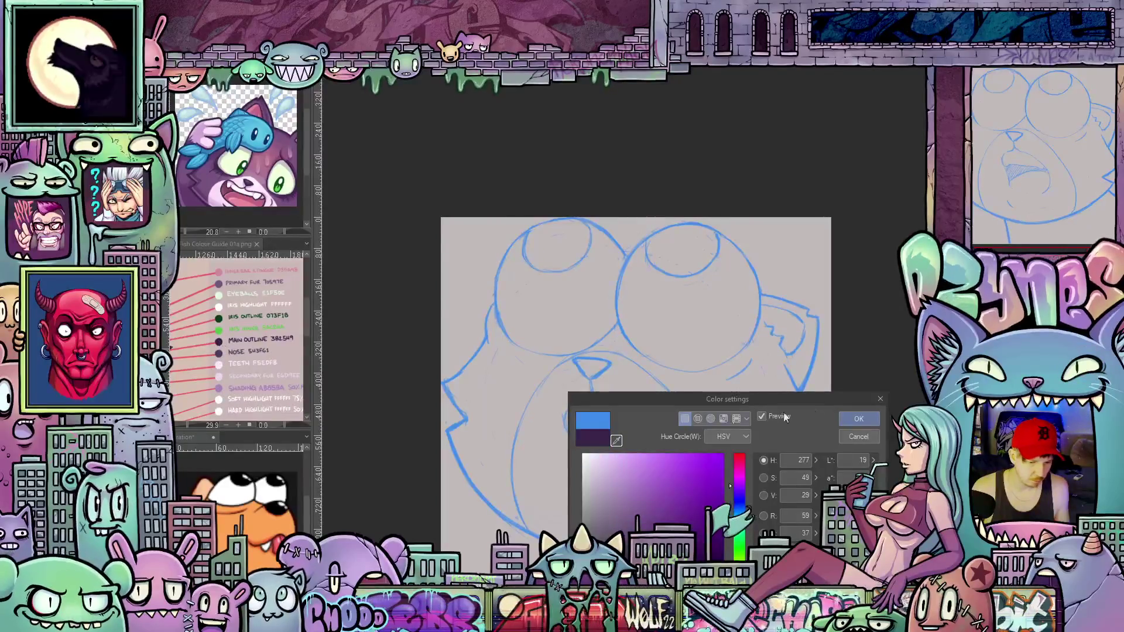
pyautogui.click(877, 424)
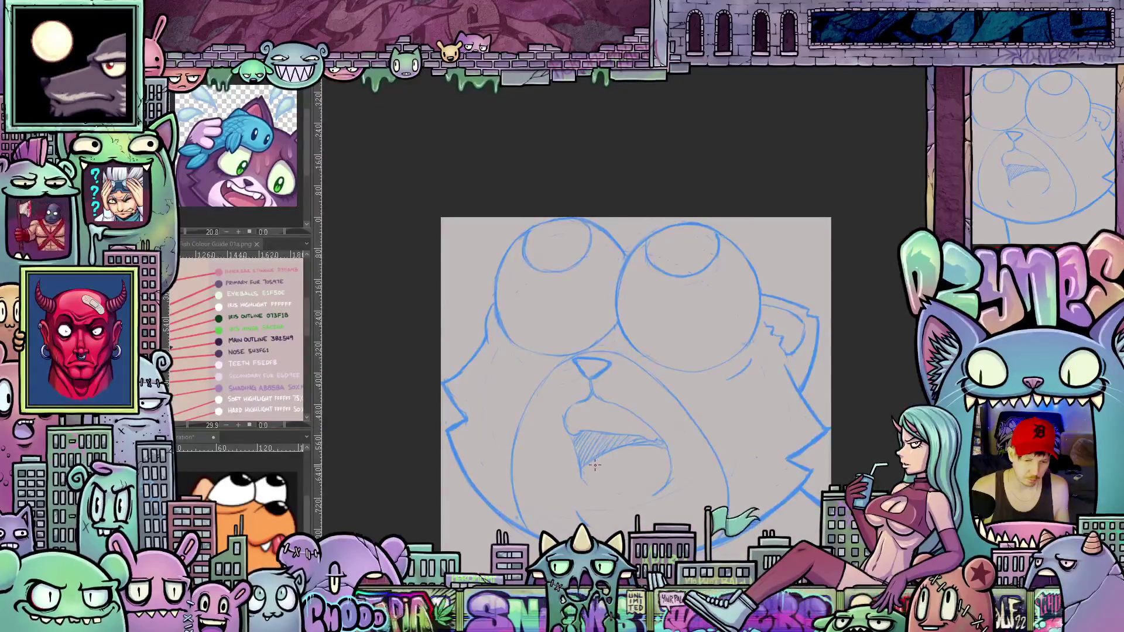
pyautogui.scroll(1, 587, 472)
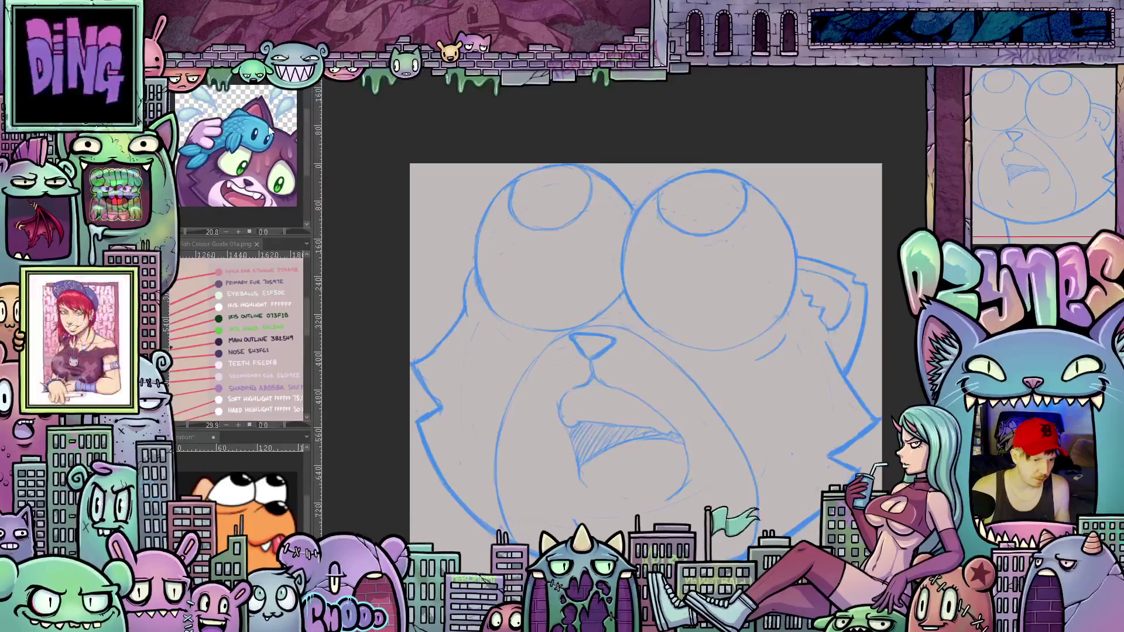
pyautogui.scroll(2, 273, 120)
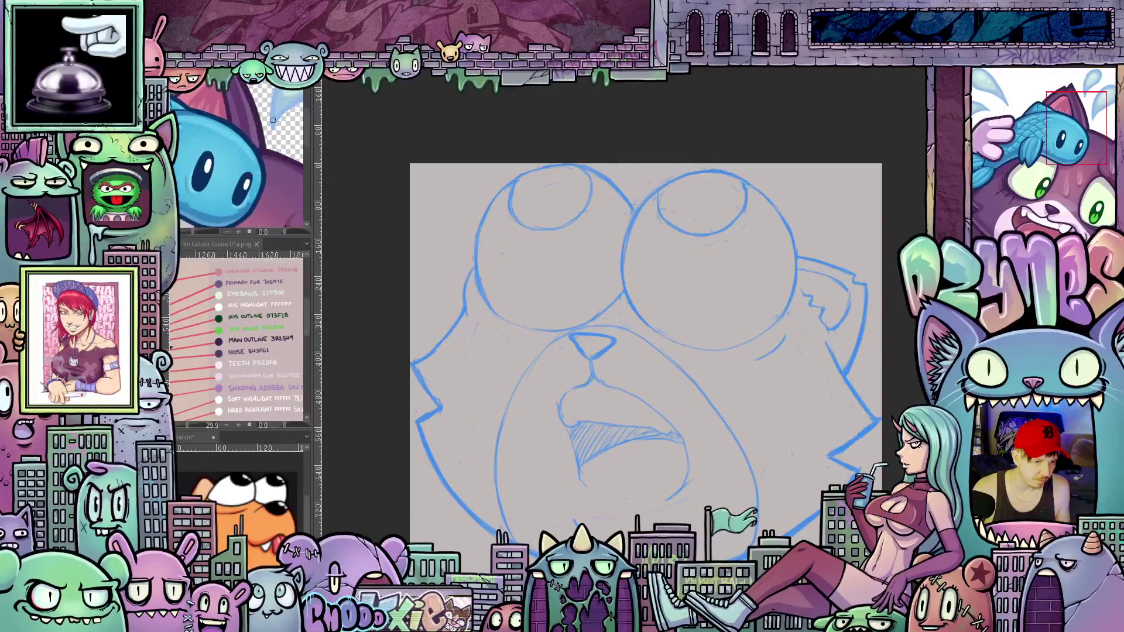
pyautogui.scroll(2, 259, 128)
pyautogui.scroll(2, 250, 132)
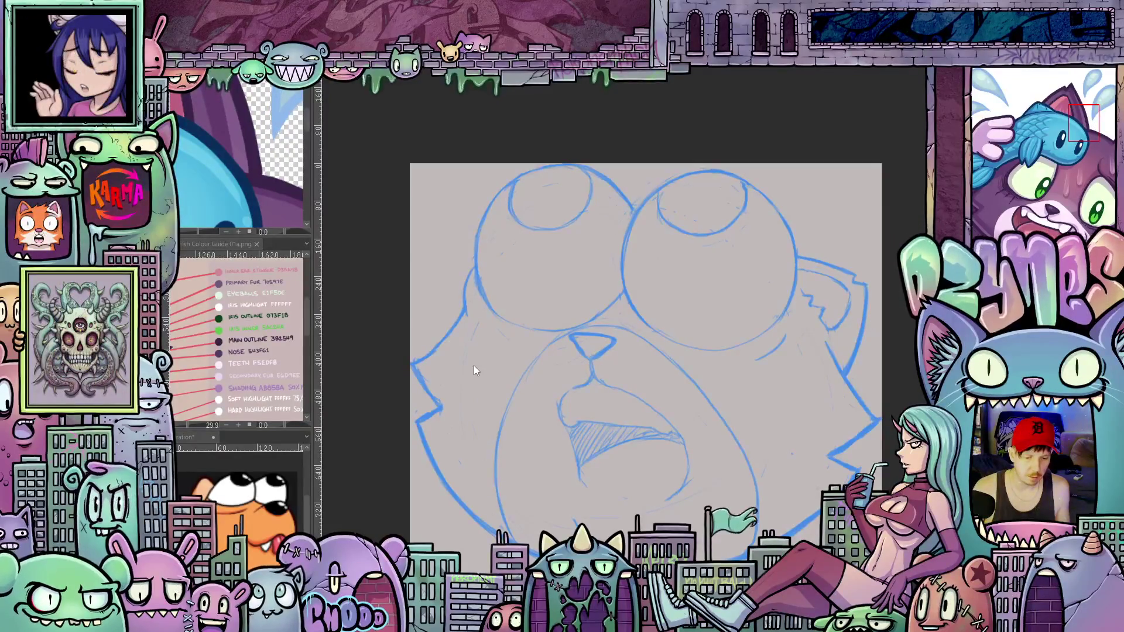
pyautogui.scroll(-2, 505, 379)
pyautogui.scroll(1, 541, 376)
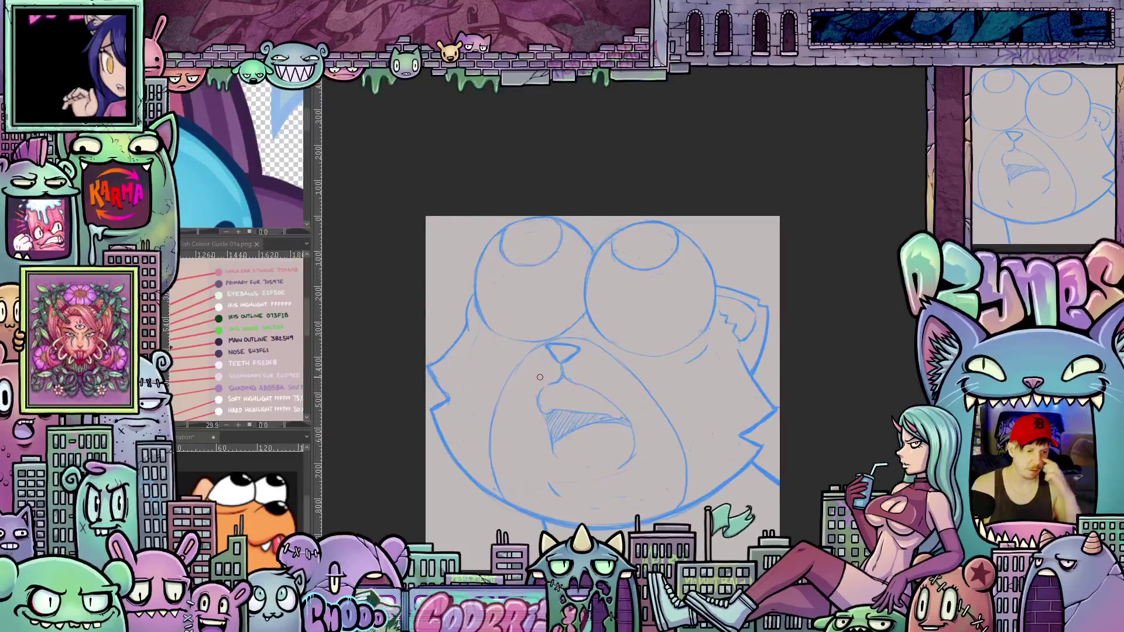
pyautogui.scroll(1, 540, 376)
# Ink a dark purple stroke along one side of the head over the blue sketch
pyautogui.moveTo(680, 482)
pyautogui.mouseDown()
pyautogui.moveTo(704, 420)
pyautogui.moveTo(615, 492)
pyautogui.mouseUp()
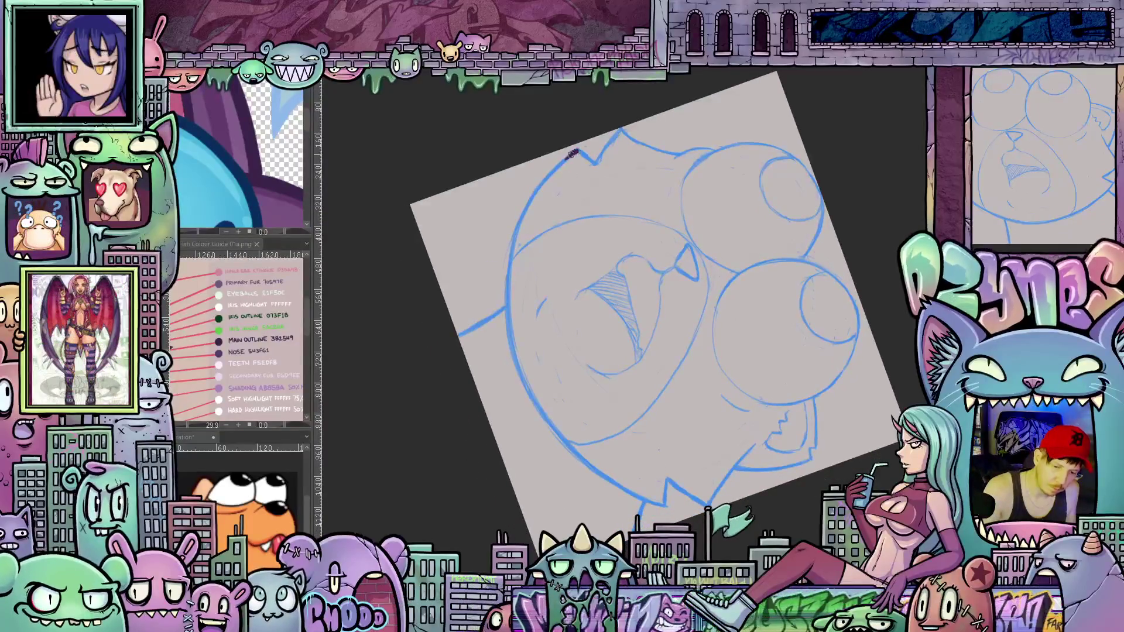
pyautogui.moveTo(573, 154)
pyautogui.mouseDown()
pyautogui.moveTo(520, 230)
pyautogui.moveTo(509, 297)
pyautogui.moveTo(518, 356)
pyautogui.moveTo(617, 483)
pyautogui.moveTo(642, 497)
pyautogui.mouseUp()
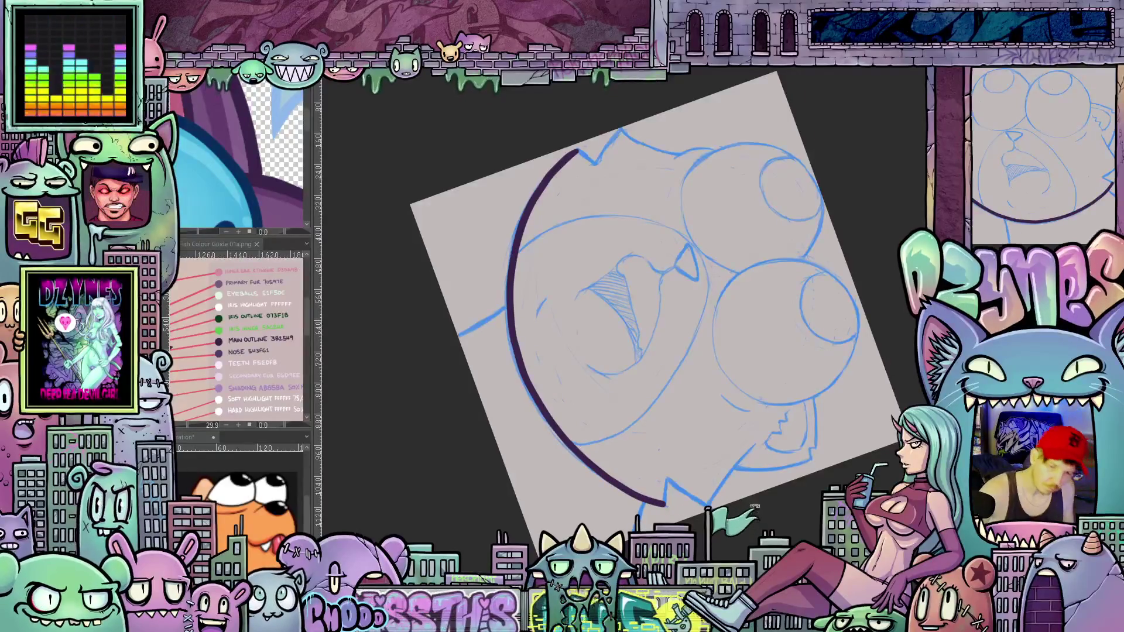
# Ink the notch stroke at the cat's chin in dark purple, rotating the view to reach it
pyautogui.press('6')
pyautogui.moveTo(738, 471)
pyautogui.mouseDown()
pyautogui.moveTo(648, 446)
pyautogui.moveTo(649, 404)
pyautogui.mouseUp()
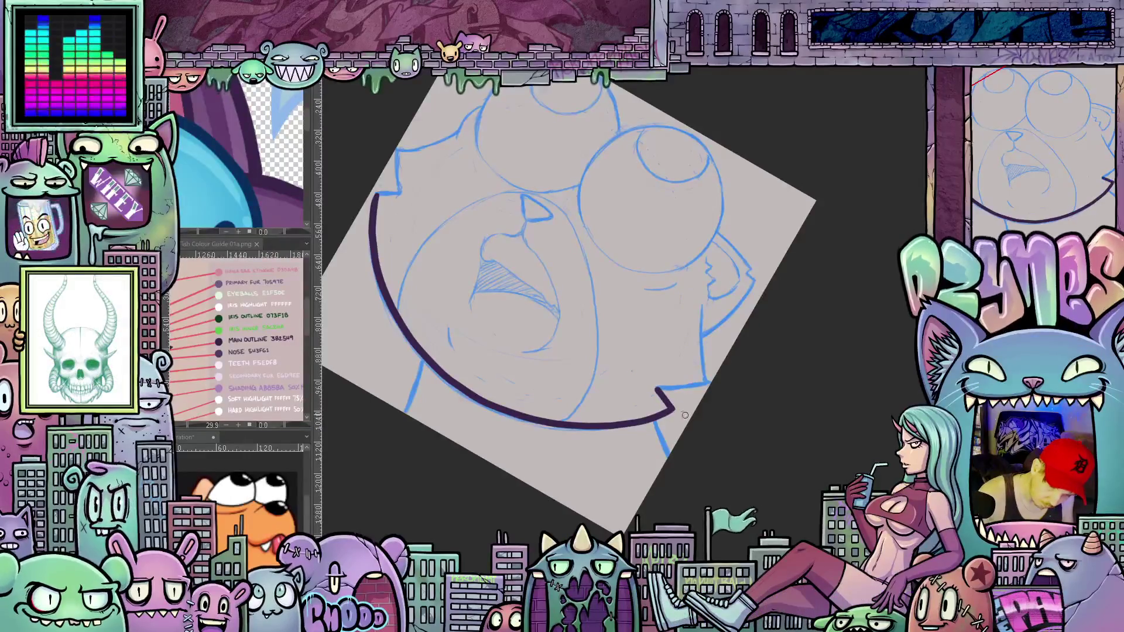
pyautogui.press('Escape')
pyautogui.press('-')
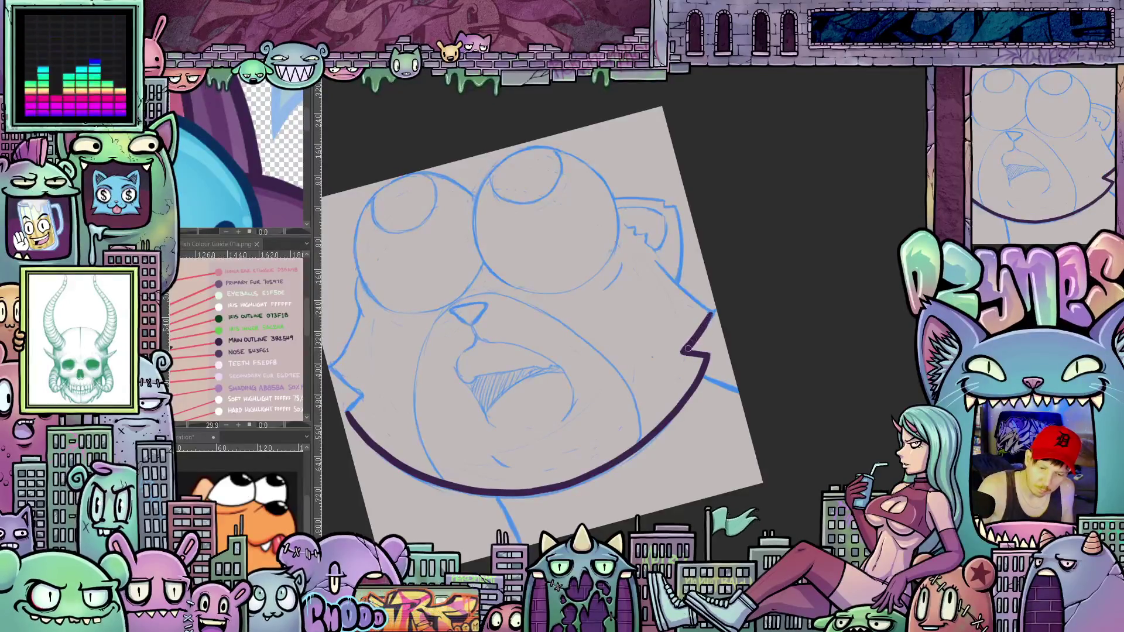
pyautogui.press('^')
pyautogui.press('^')
pyautogui.press('^')
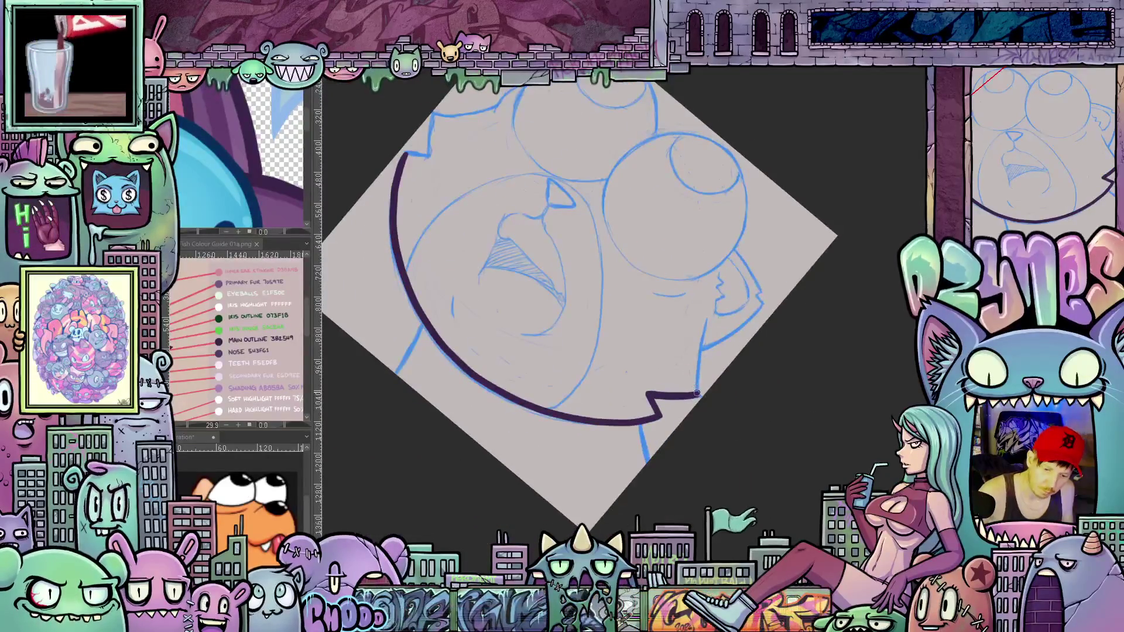
pyautogui.moveTo(698, 391); pyautogui.dragTo(701, 342)
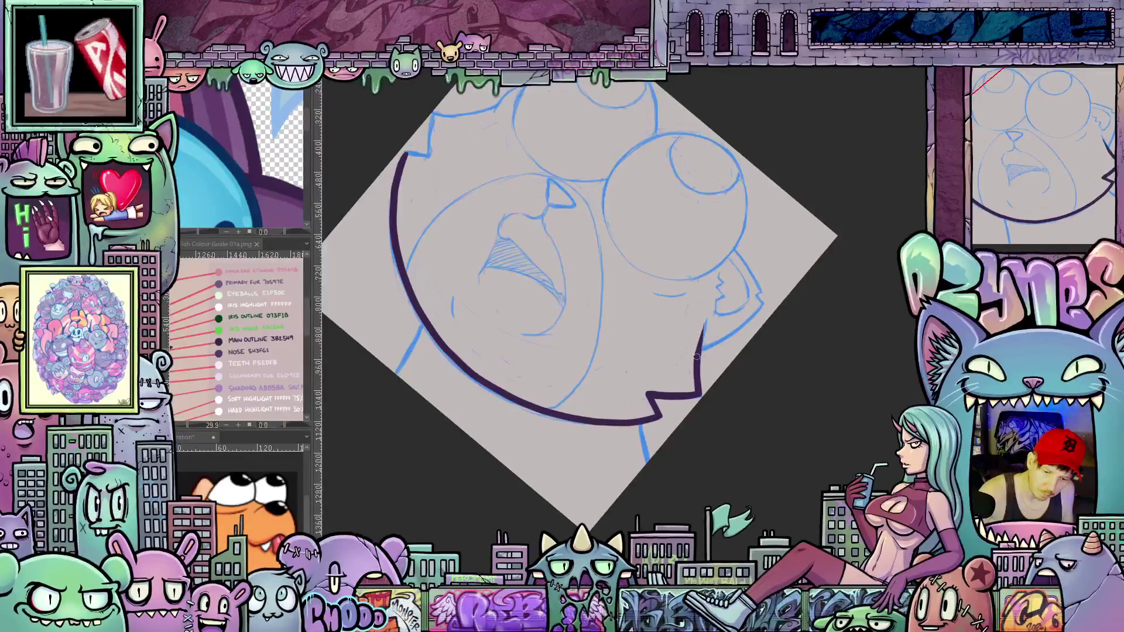
# Ink along the left outline of the cat's face over the blue sketch
pyautogui.moveTo(706, 291); pyautogui.dragTo(798, 371)
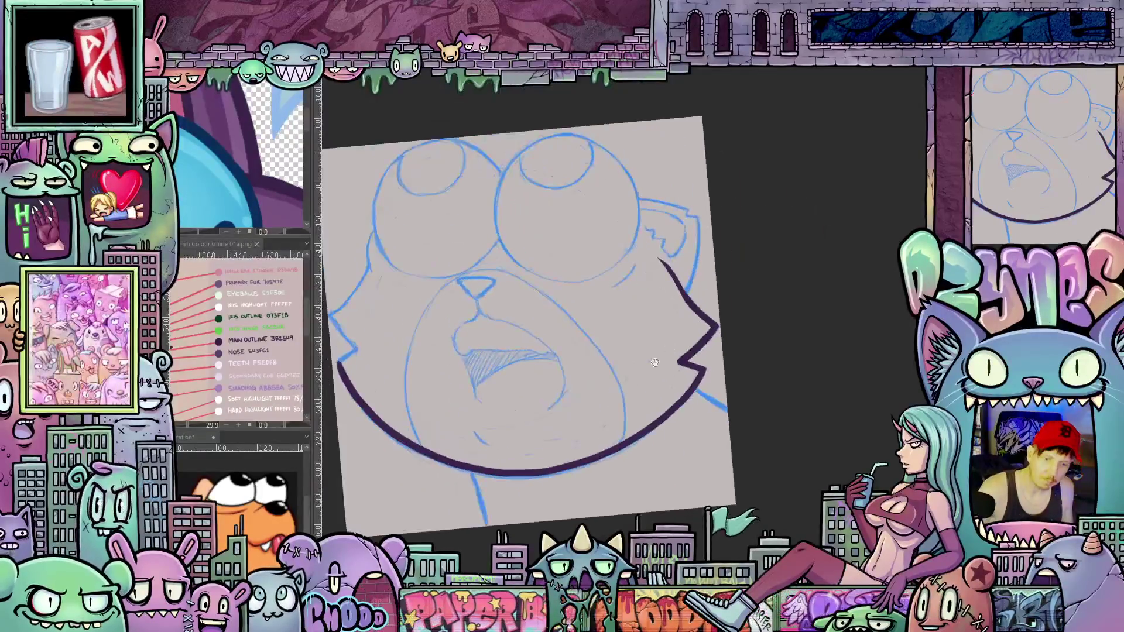
pyautogui.moveTo(492, 264)
pyautogui.mouseDown()
pyautogui.moveTo(610, 257)
pyautogui.moveTo(638, 279)
pyautogui.mouseUp()
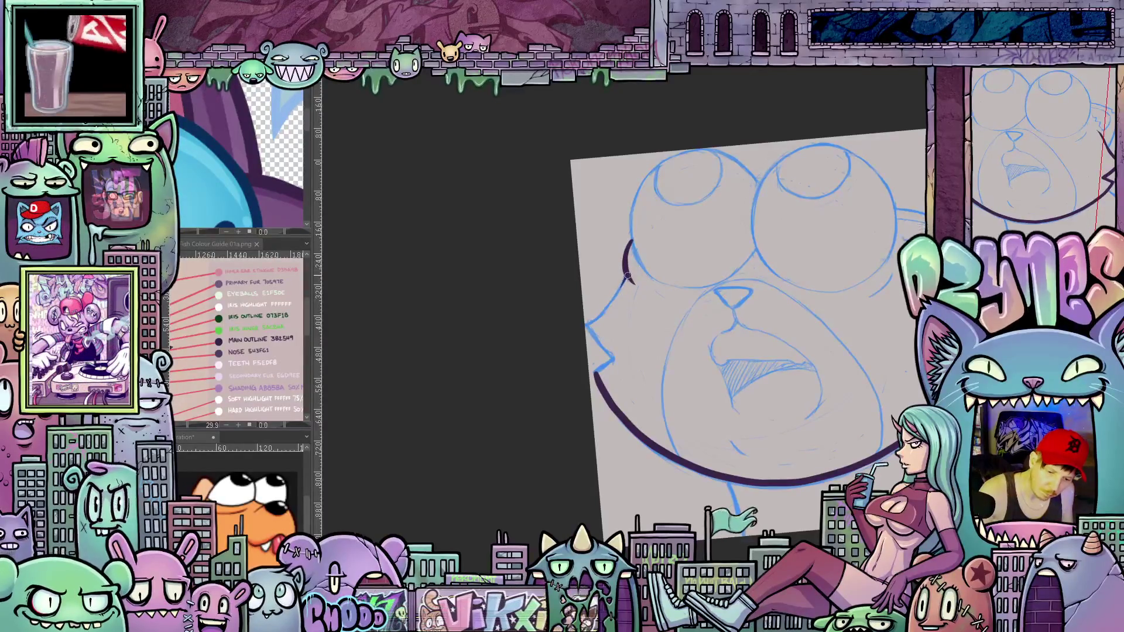
pyautogui.moveTo(591, 324)
pyautogui.mouseDown()
pyautogui.moveTo(609, 353)
pyautogui.moveTo(636, 359)
pyautogui.moveTo(612, 382)
pyautogui.mouseUp()
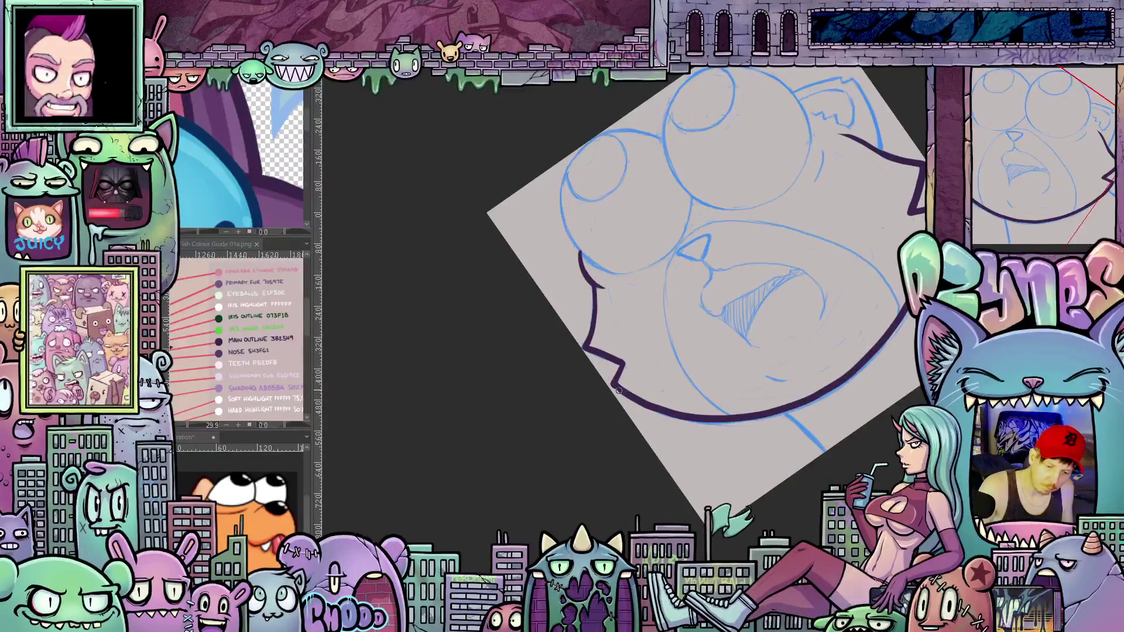
pyautogui.moveTo(623, 395)
pyautogui.mouseDown()
pyautogui.moveTo(749, 497)
pyautogui.moveTo(586, 295)
pyautogui.mouseUp()
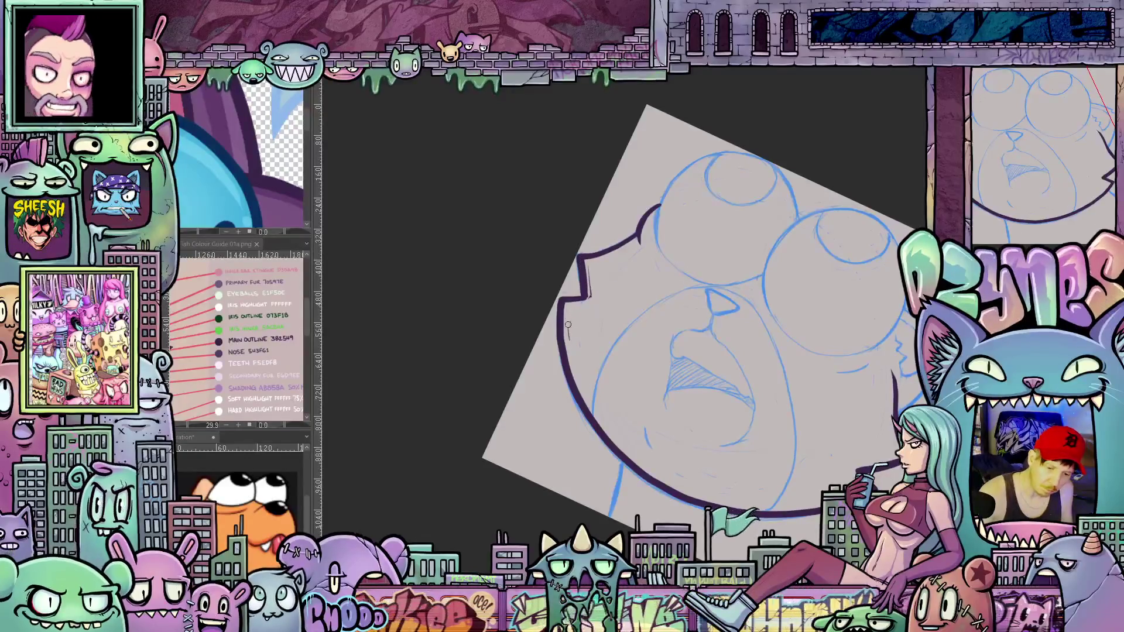
pyautogui.moveTo(617, 418); pyautogui.dragTo(623, 380)
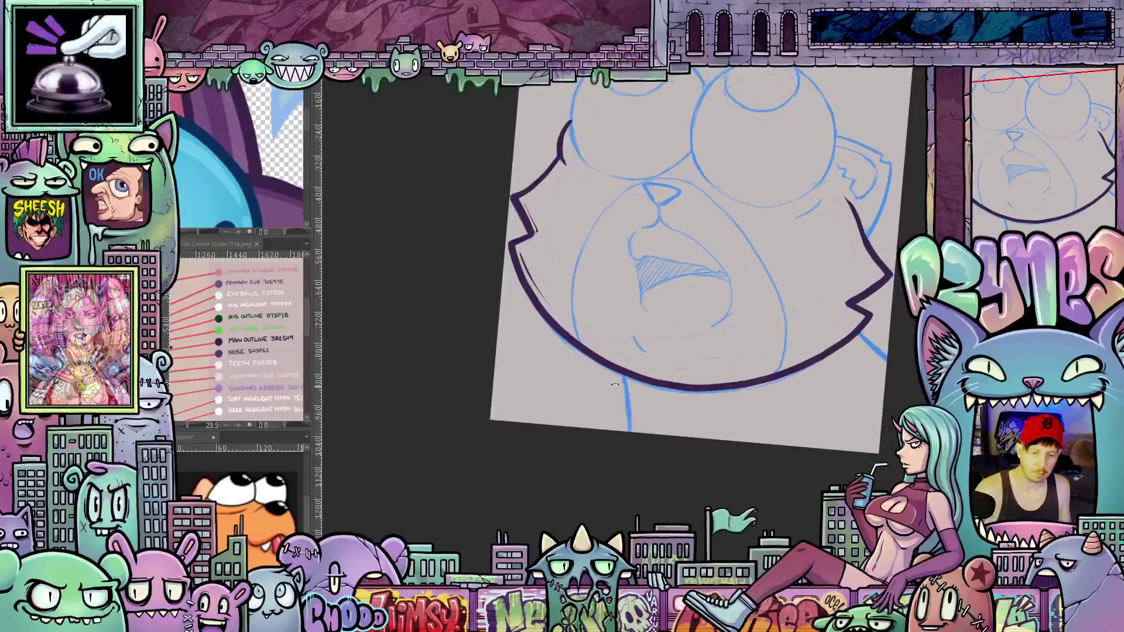
# Ink the neck line below the chin, then turn the view toward the mouth corner
pyautogui.moveTo(629, 430); pyautogui.dragTo(625, 384)
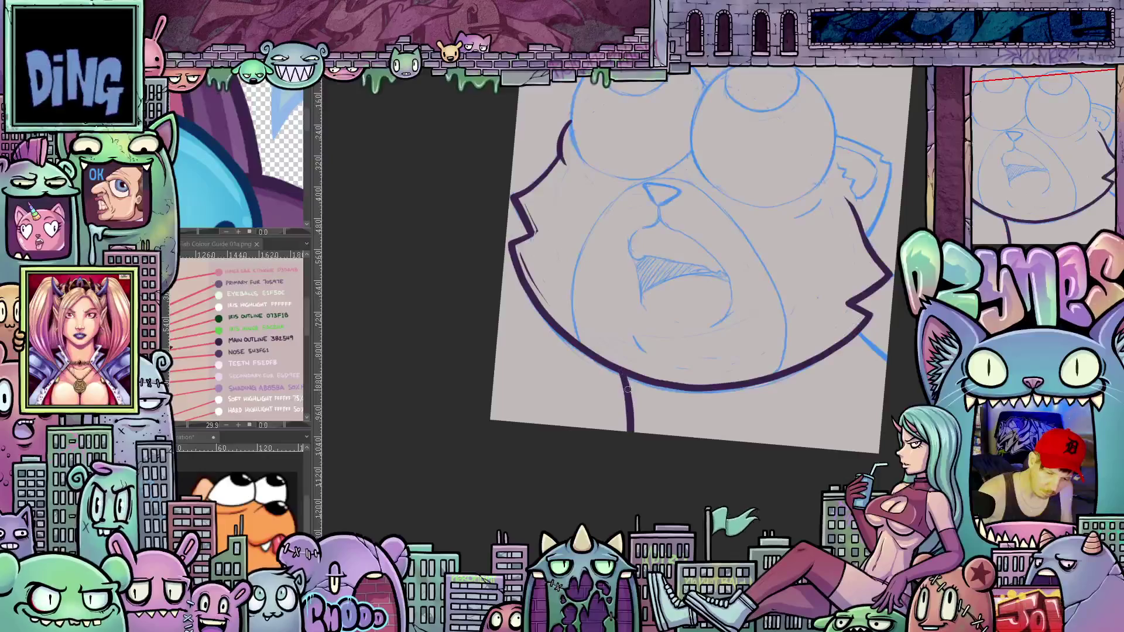
pyautogui.moveTo(792, 491)
pyautogui.mouseDown()
pyautogui.moveTo(693, 409)
pyautogui.moveTo(676, 346)
pyautogui.mouseUp()
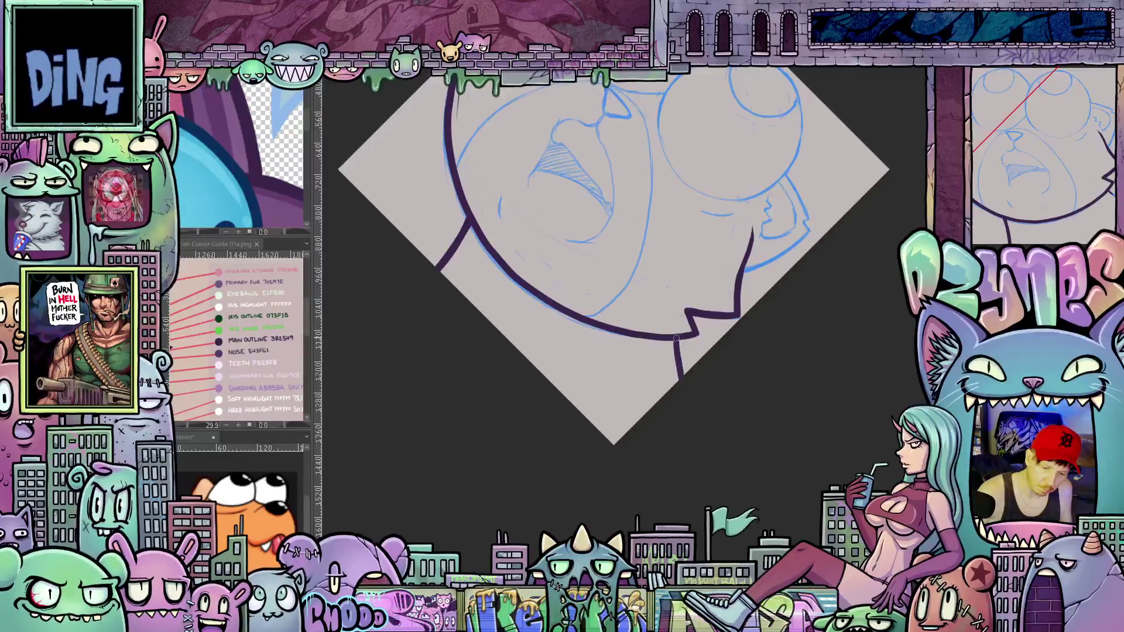
pyautogui.moveTo(676, 347)
pyautogui.mouseDown()
pyautogui.moveTo(741, 360)
pyautogui.moveTo(720, 311)
pyautogui.moveTo(777, 400)
pyautogui.mouseUp()
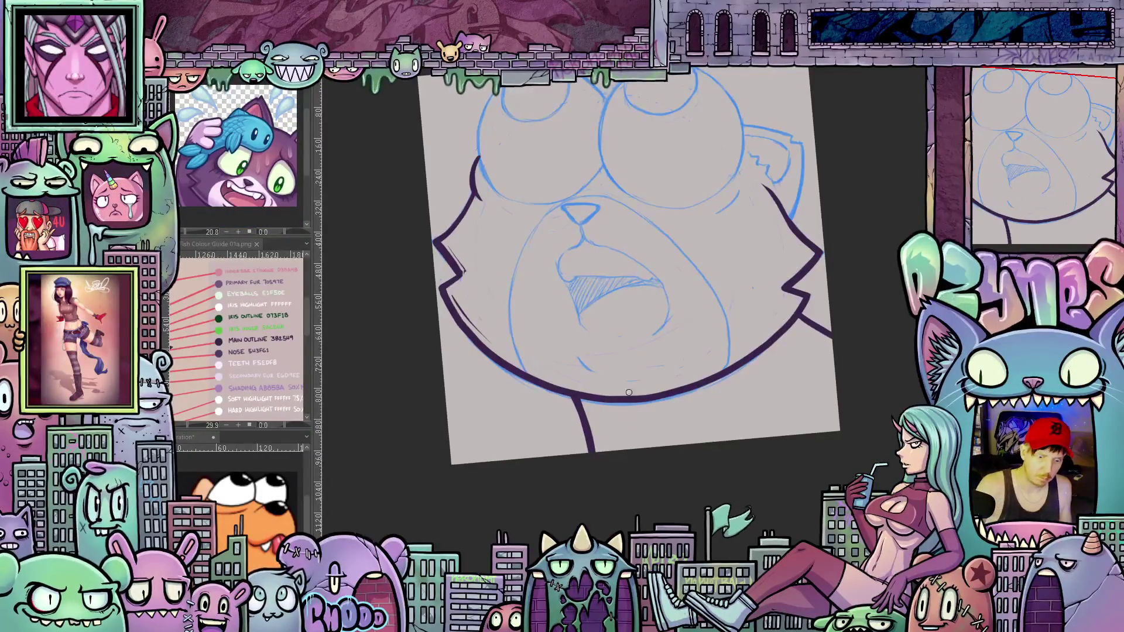
pyautogui.scroll(2, 623, 353)
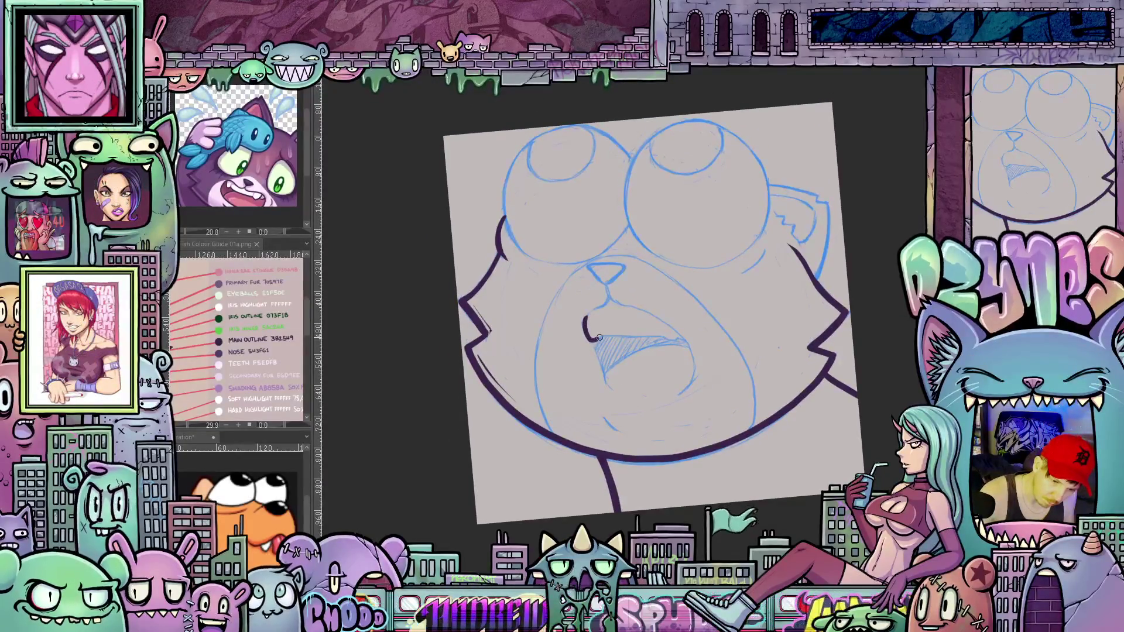
pyautogui.moveTo(585, 317)
pyautogui.mouseDown()
pyautogui.moveTo(769, 271)
pyautogui.moveTo(605, 351)
pyautogui.moveTo(639, 323)
pyautogui.moveTo(595, 331)
pyautogui.moveTo(599, 347)
pyautogui.mouseUp()
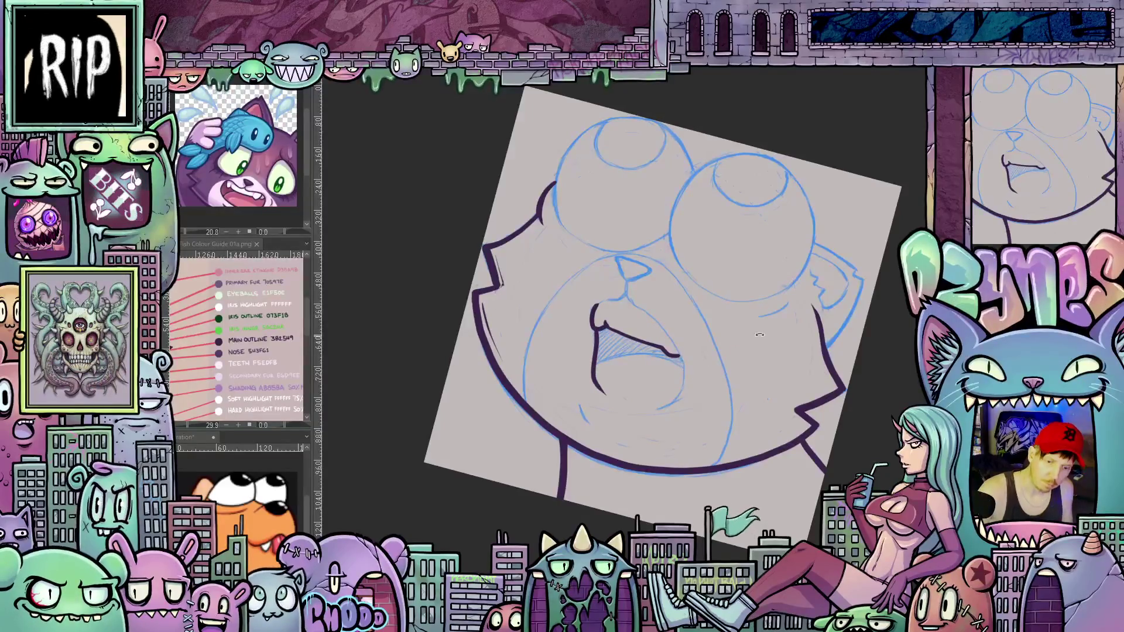
# Ink the mouth line down from the corner and curve it into the lower lip
pyautogui.moveTo(759, 334); pyautogui.dragTo(582, 328)
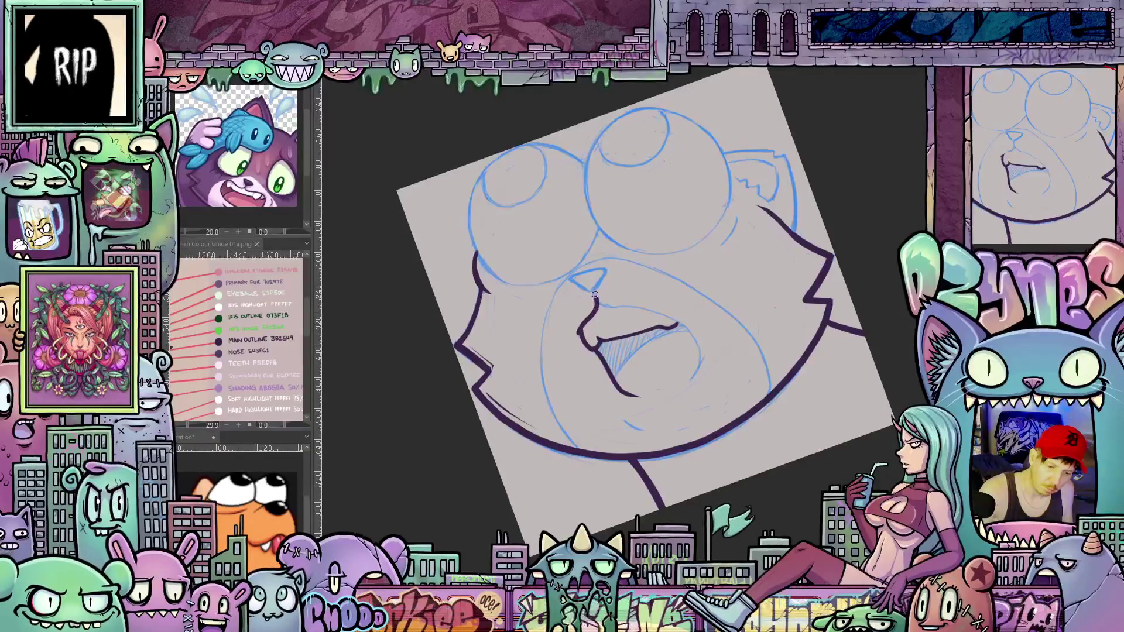
pyautogui.moveTo(744, 330); pyautogui.dragTo(713, 479)
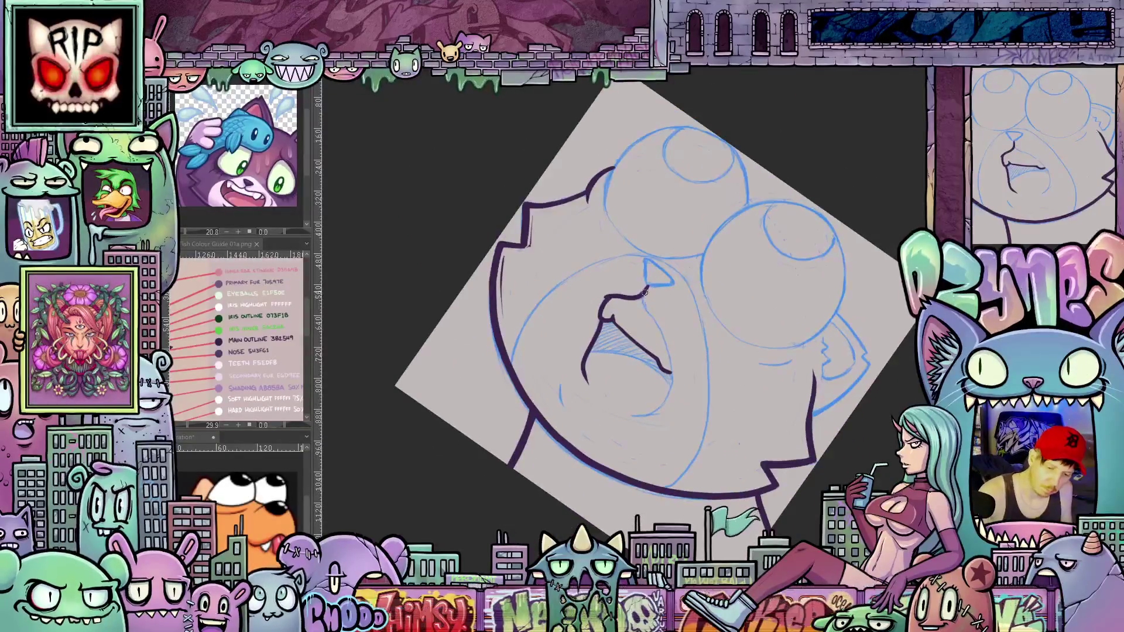
pyautogui.moveTo(645, 292); pyautogui.dragTo(663, 338)
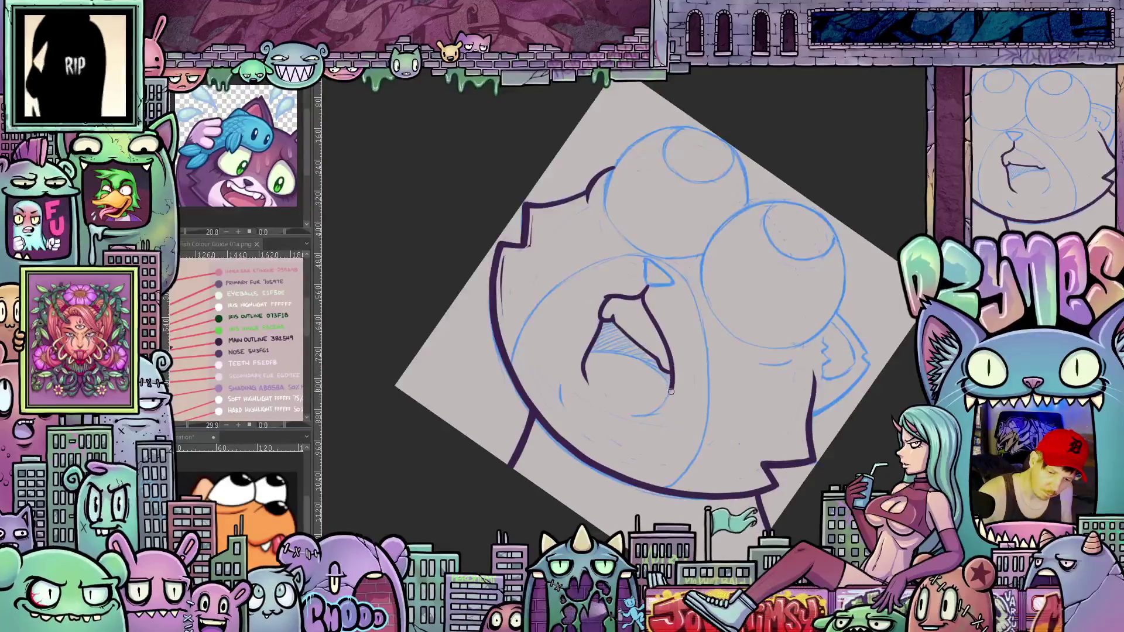
pyautogui.moveTo(671, 391)
pyautogui.mouseDown()
pyautogui.moveTo(637, 415)
pyautogui.moveTo(798, 367)
pyautogui.moveTo(744, 204)
pyautogui.mouseUp()
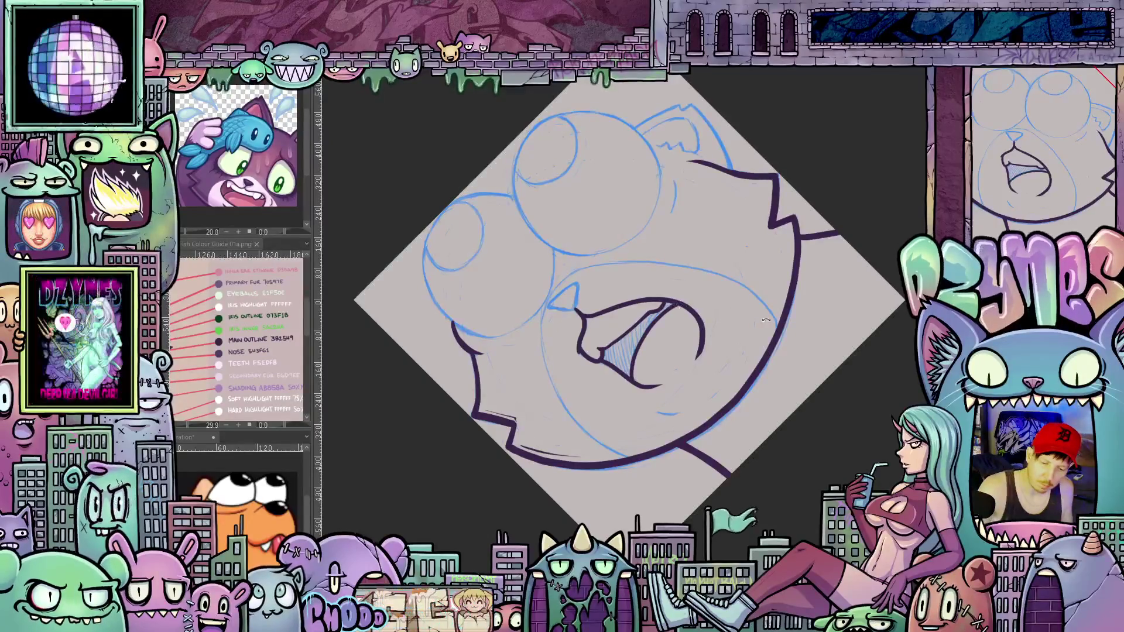
# Add a short dark purple stroke to the line art near the ear
pyautogui.moveTo(675, 305)
pyautogui.mouseDown()
pyautogui.moveTo(773, 447)
pyautogui.moveTo(650, 520)
pyautogui.mouseUp()
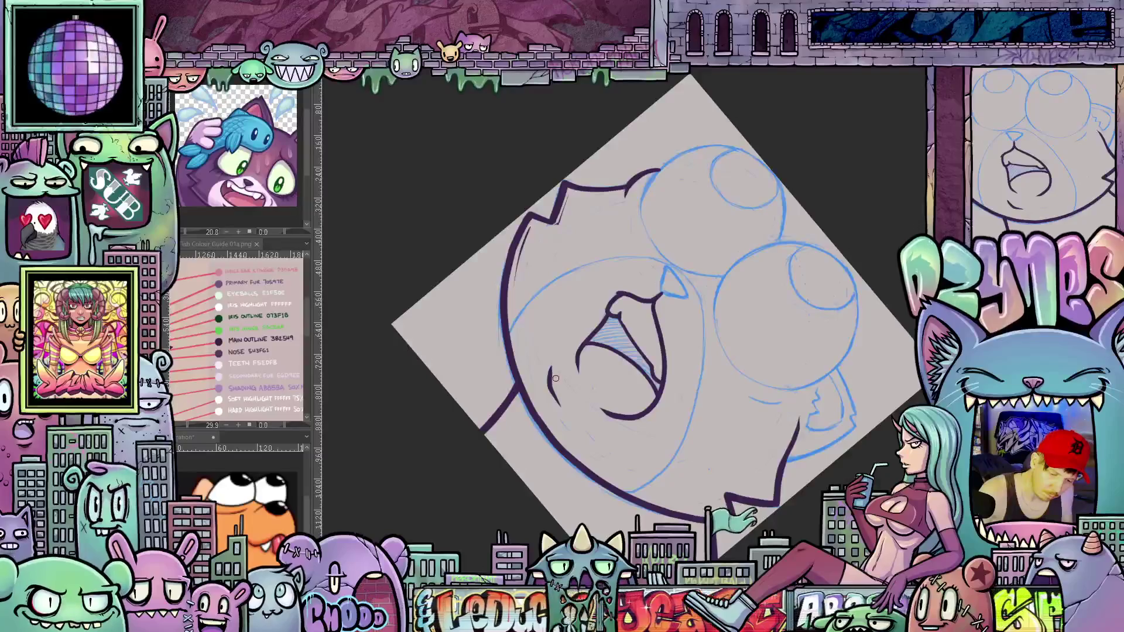
pyautogui.moveTo(555, 371)
pyautogui.mouseDown()
pyautogui.moveTo(751, 416)
pyautogui.moveTo(674, 476)
pyautogui.mouseUp()
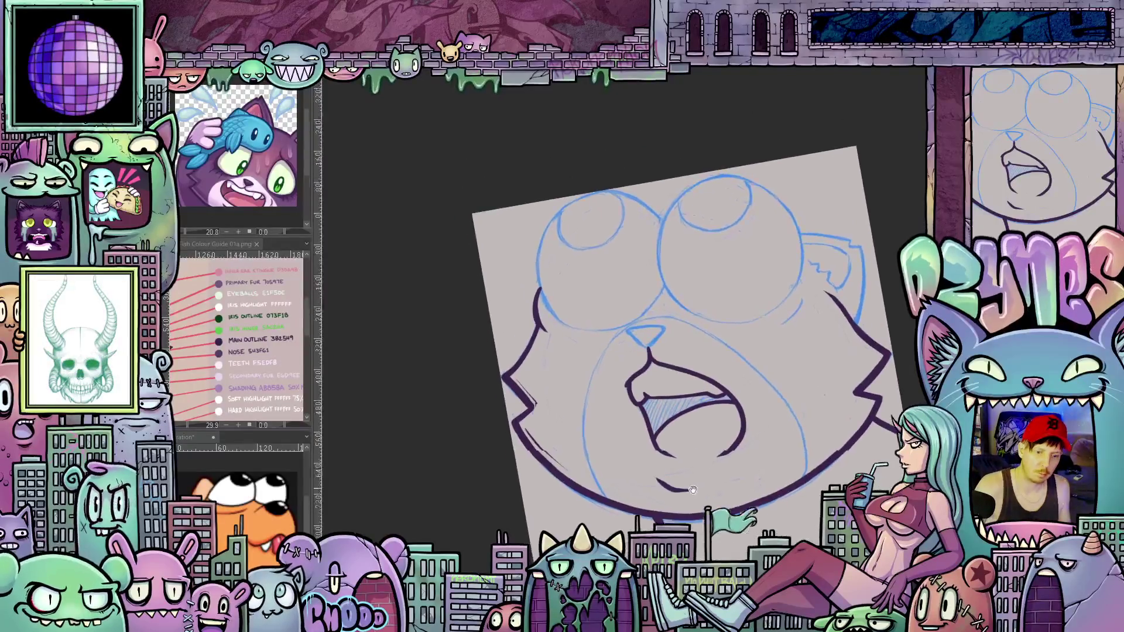
pyautogui.moveTo(674, 476)
pyautogui.mouseDown()
pyautogui.moveTo(615, 492)
pyautogui.moveTo(630, 508)
pyautogui.mouseUp()
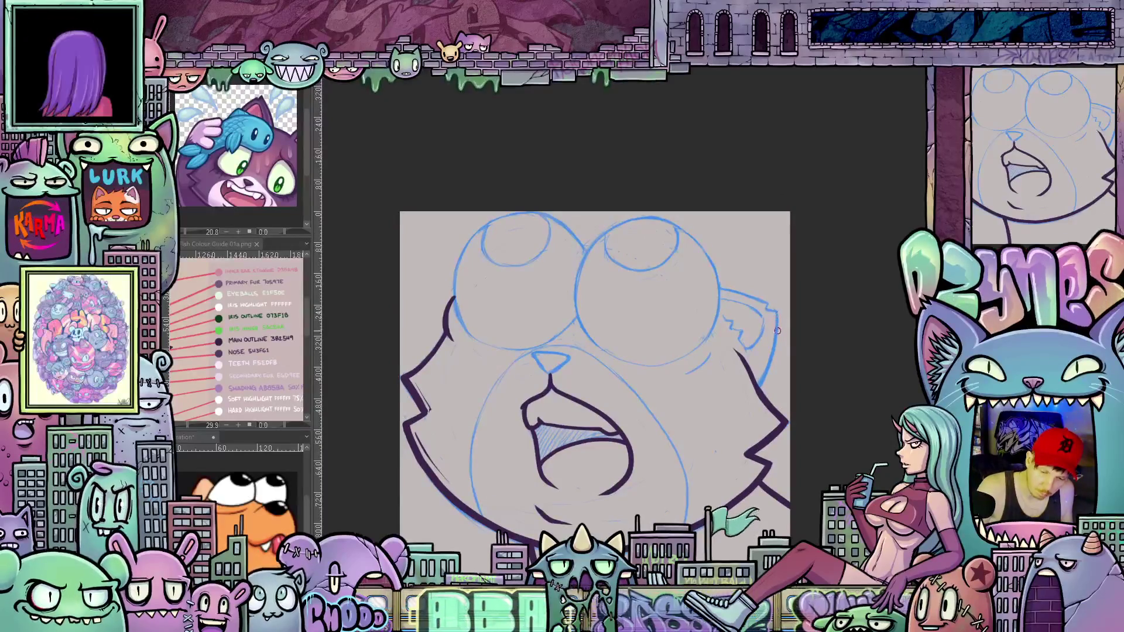
pyautogui.moveTo(776, 311); pyautogui.dragTo(756, 384)
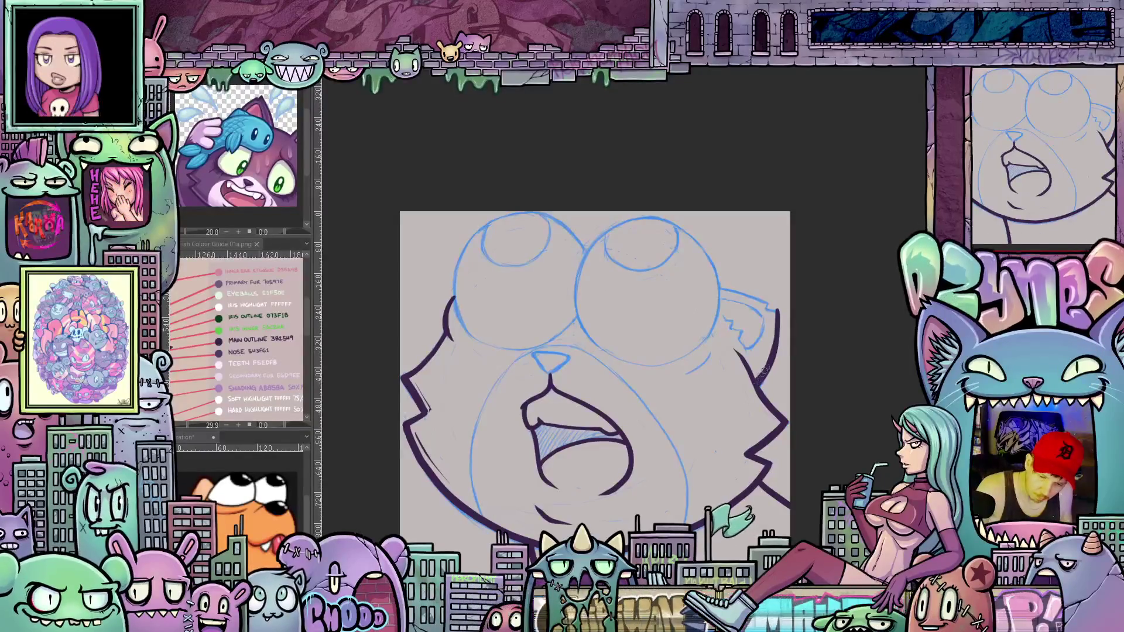
pyautogui.moveTo(776, 357); pyautogui.dragTo(709, 420)
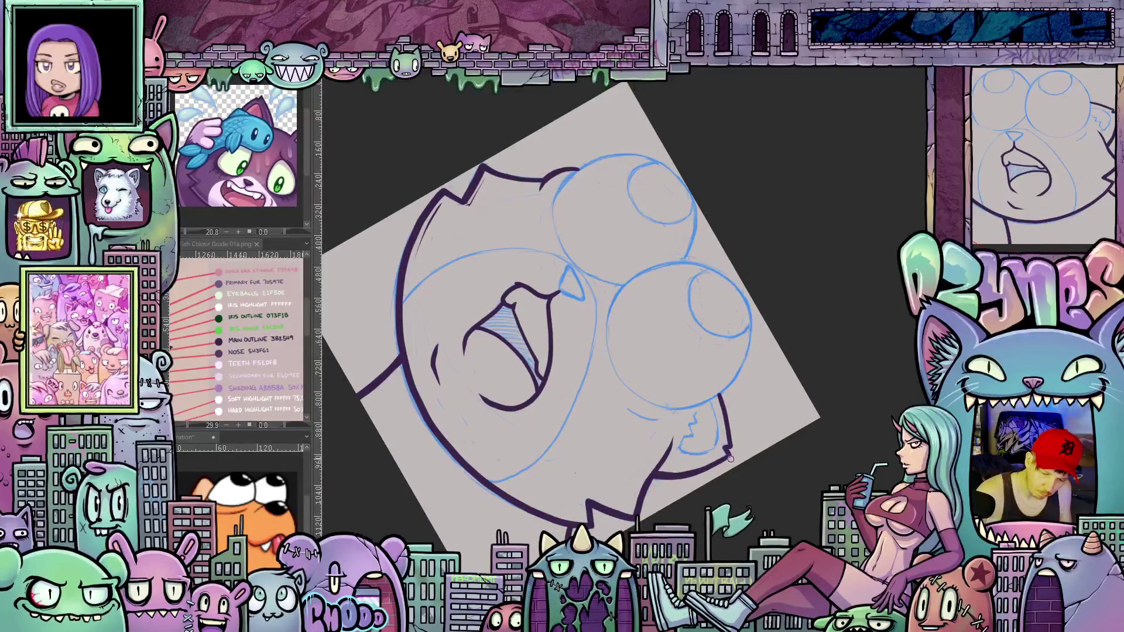
pyautogui.moveTo(728, 449)
pyautogui.mouseDown()
pyautogui.moveTo(804, 332)
pyautogui.moveTo(697, 348)
pyautogui.mouseUp()
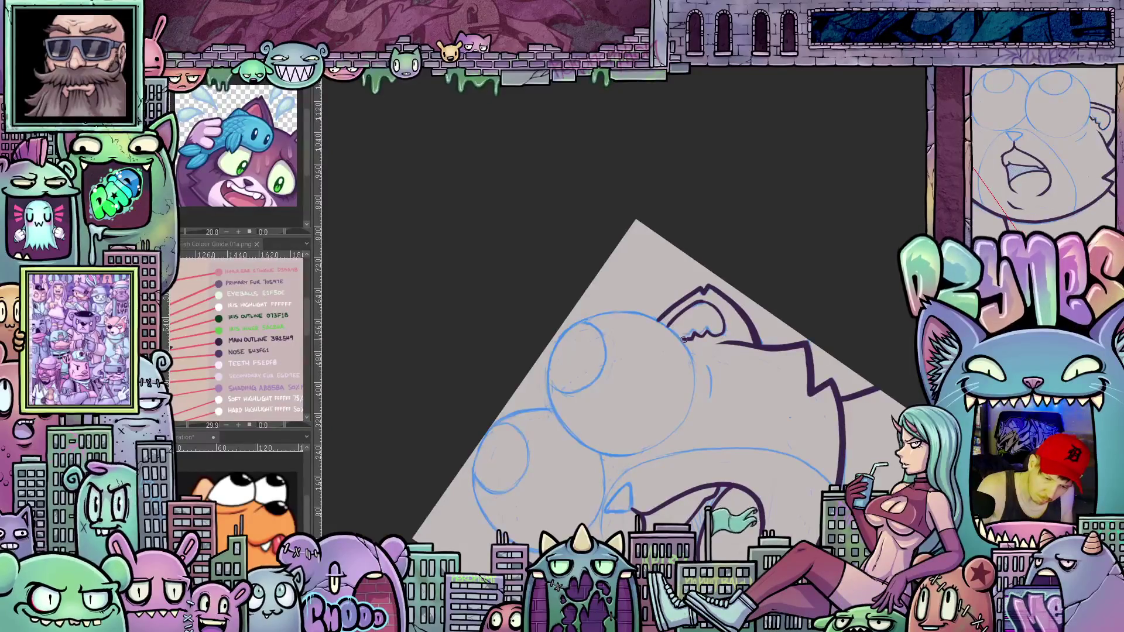
# Ink the top arc of the right eye's outline in dark purple
pyautogui.moveTo(684, 339); pyautogui.dragTo(682, 407)
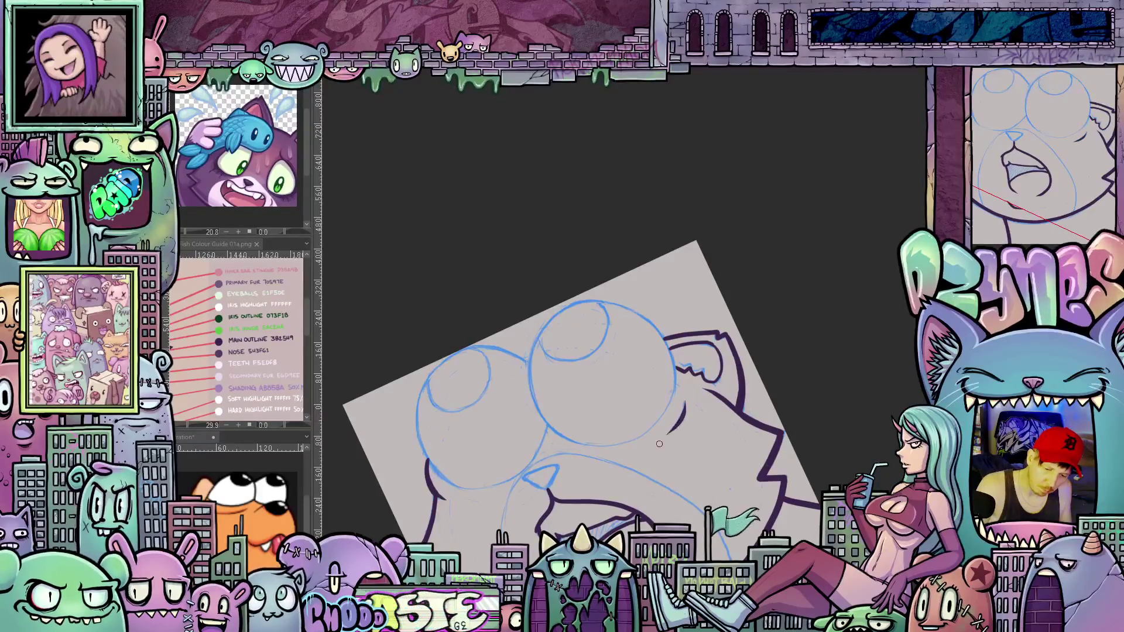
pyautogui.moveTo(659, 443)
pyautogui.mouseDown()
pyautogui.moveTo(799, 448)
pyautogui.moveTo(768, 470)
pyautogui.mouseUp()
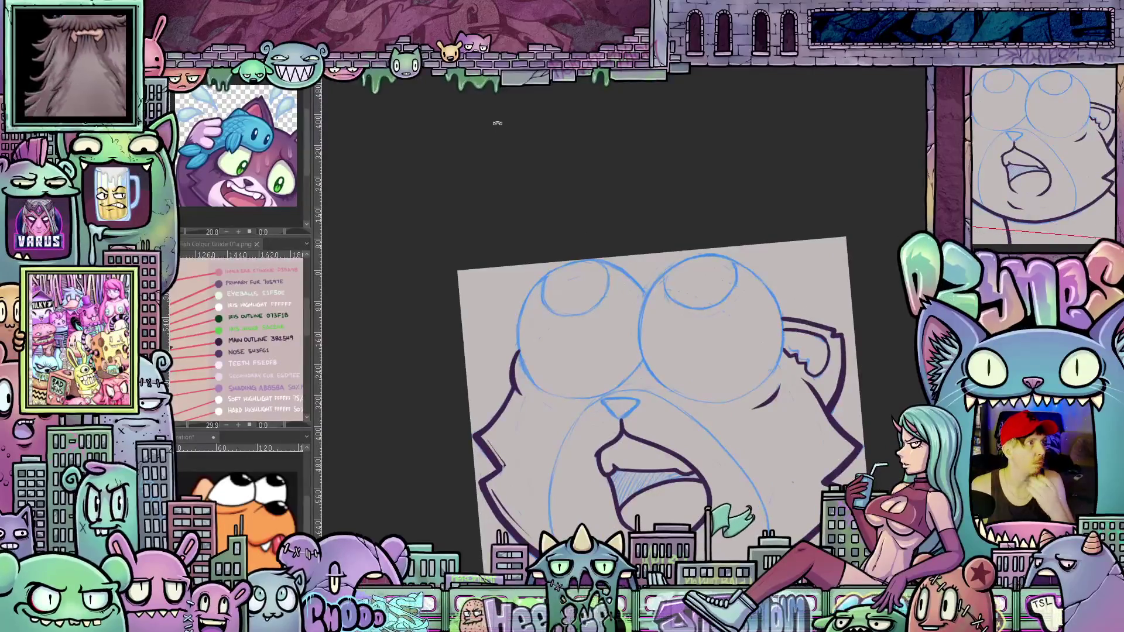
pyautogui.moveTo(613, 414); pyautogui.dragTo(641, 396)
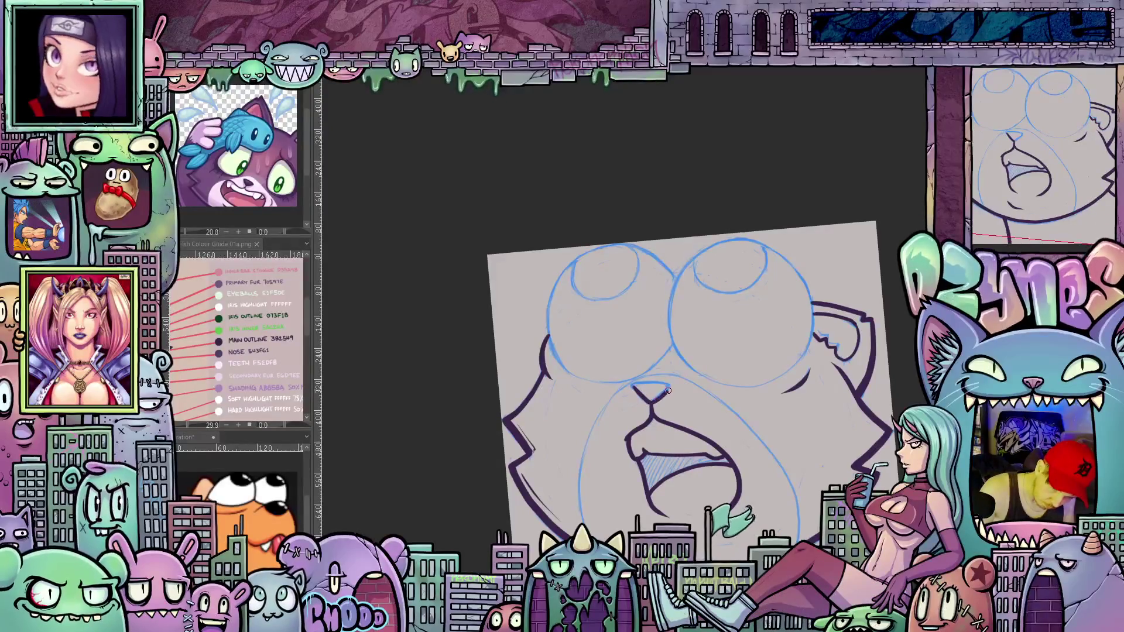
pyautogui.moveTo(693, 408); pyautogui.dragTo(667, 360)
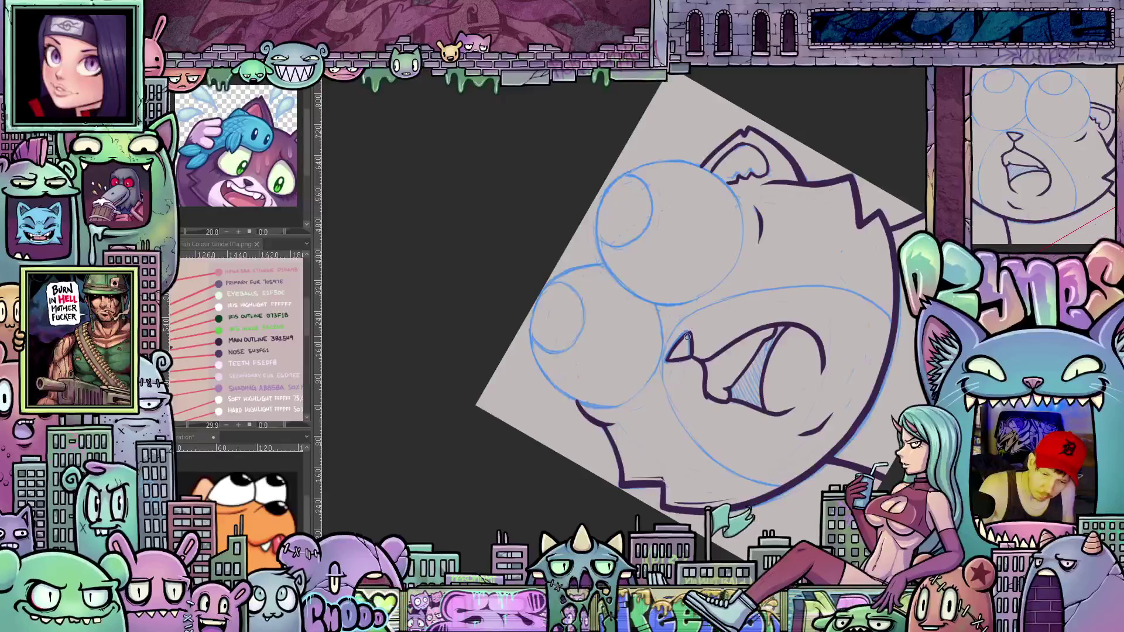
pyautogui.moveTo(681, 342)
pyautogui.mouseDown()
pyautogui.moveTo(703, 503)
pyautogui.moveTo(660, 518)
pyautogui.mouseUp()
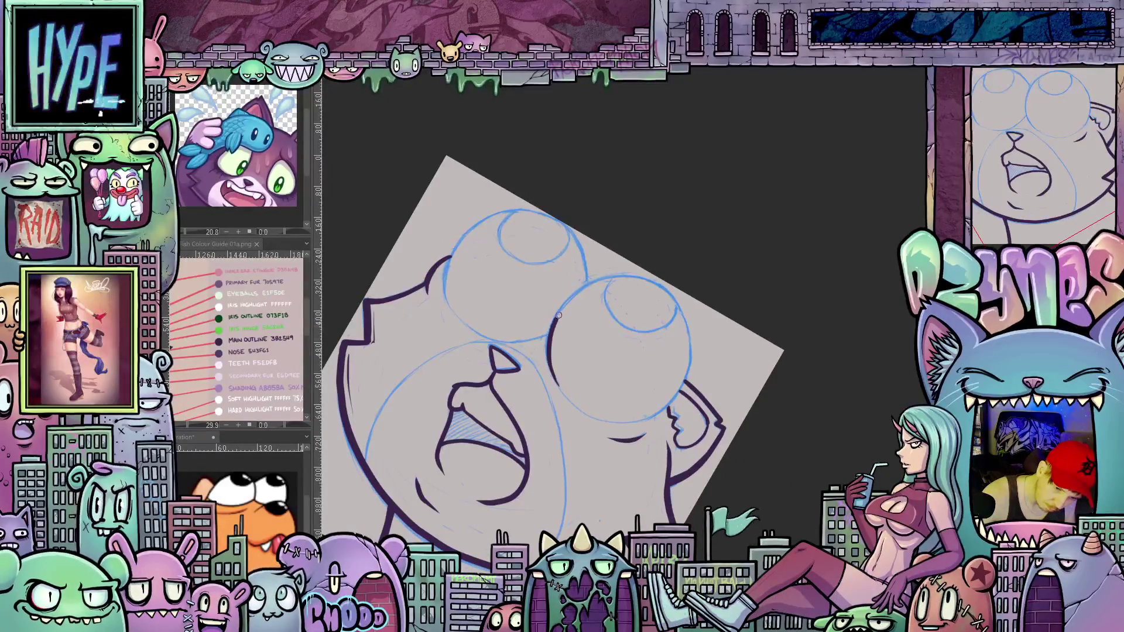
pyautogui.moveTo(590, 283)
pyautogui.mouseDown()
pyautogui.moveTo(613, 278)
pyautogui.moveTo(673, 303)
pyautogui.moveTo(652, 412)
pyautogui.mouseUp()
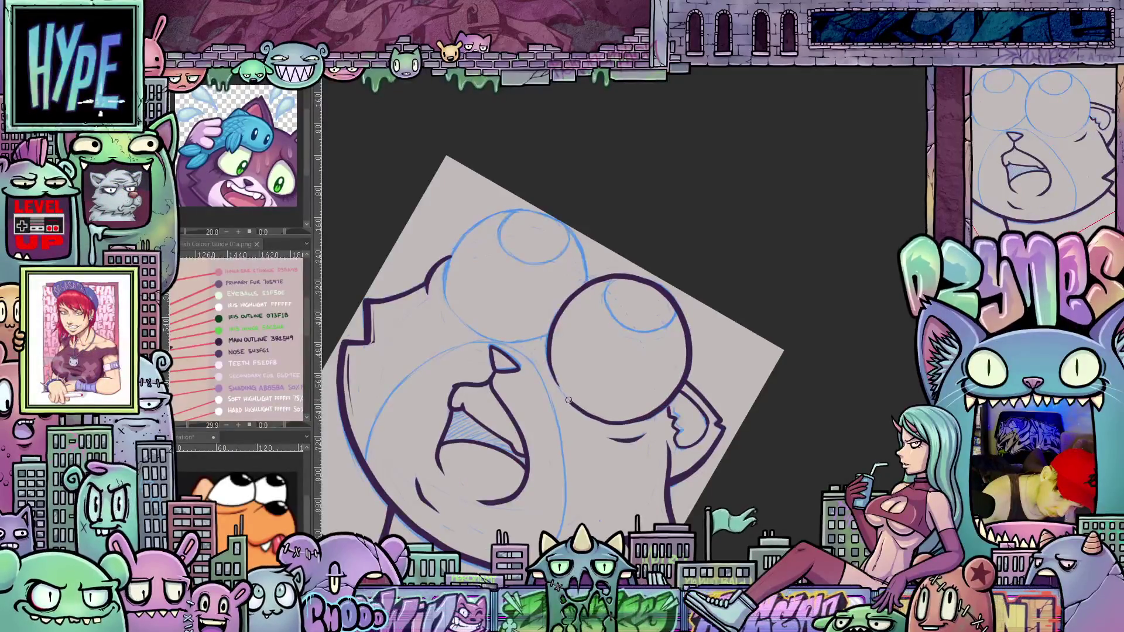
# Thicken the left edge of the right eye's dark outline, flipping the view to reach it
pyautogui.press('^')
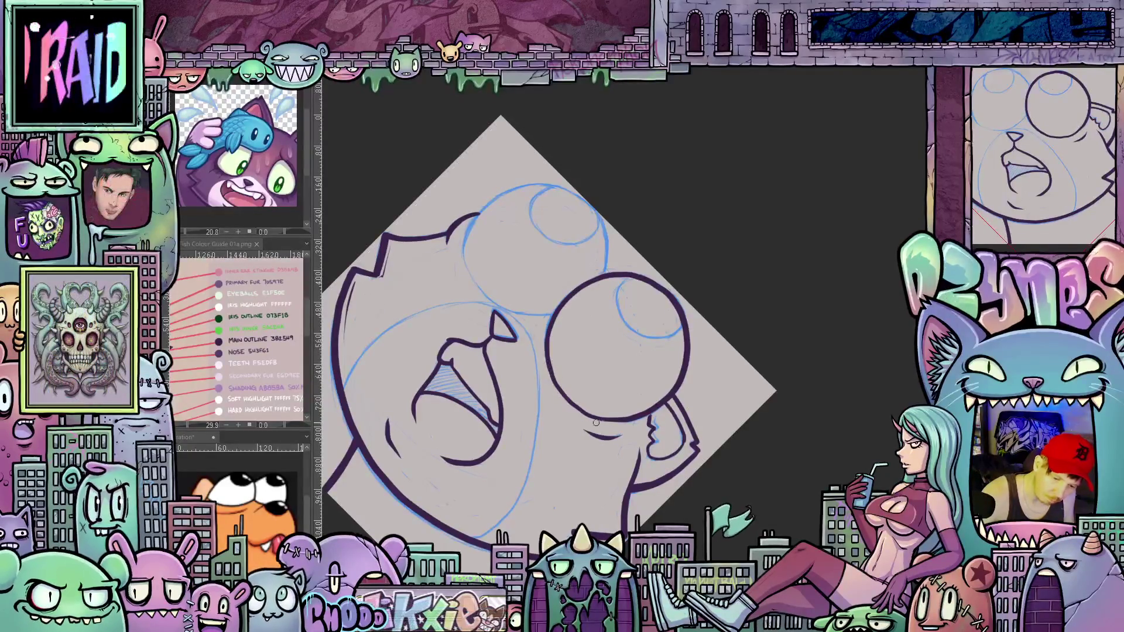
pyautogui.moveTo(547, 360)
pyautogui.mouseDown()
pyautogui.moveTo(802, 339)
pyautogui.moveTo(773, 273)
pyautogui.mouseUp()
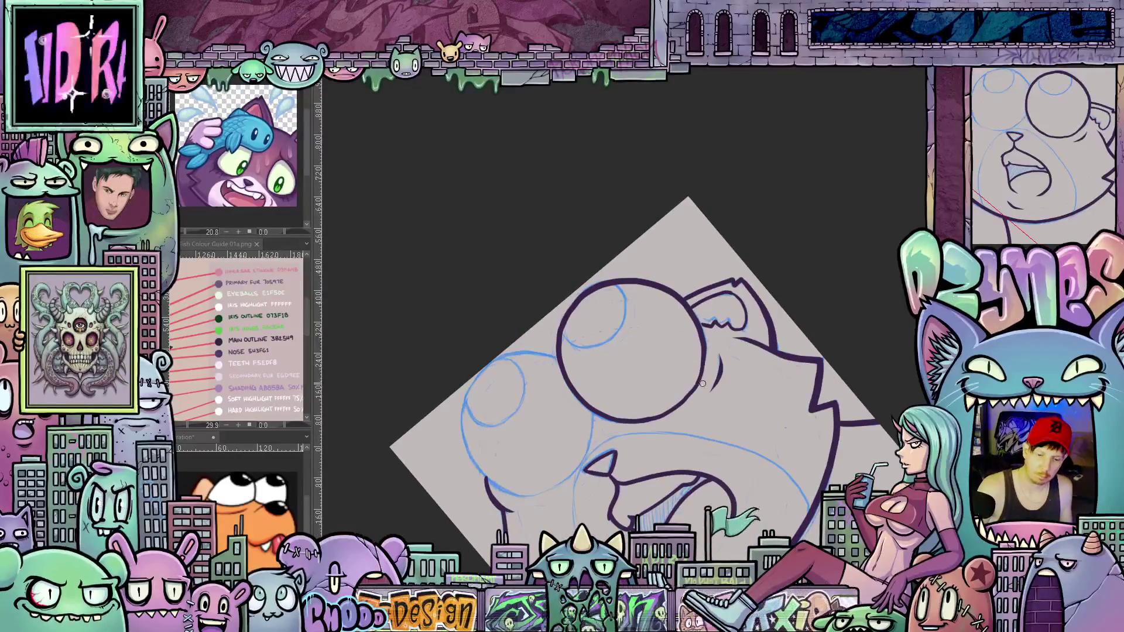
pyautogui.moveTo(683, 416); pyautogui.dragTo(697, 394)
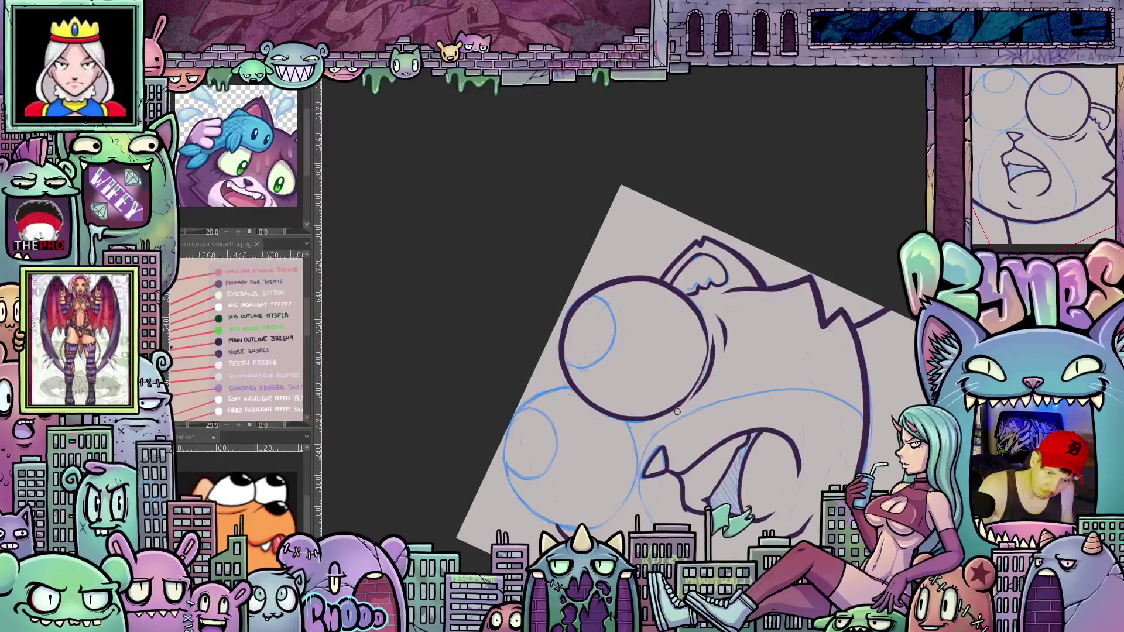
pyautogui.press('h')
pyautogui.moveTo(824, 380)
pyautogui.mouseDown()
pyautogui.moveTo(770, 494)
pyautogui.moveTo(821, 482)
pyautogui.moveTo(878, 584)
pyautogui.moveTo(640, 387)
pyautogui.mouseUp()
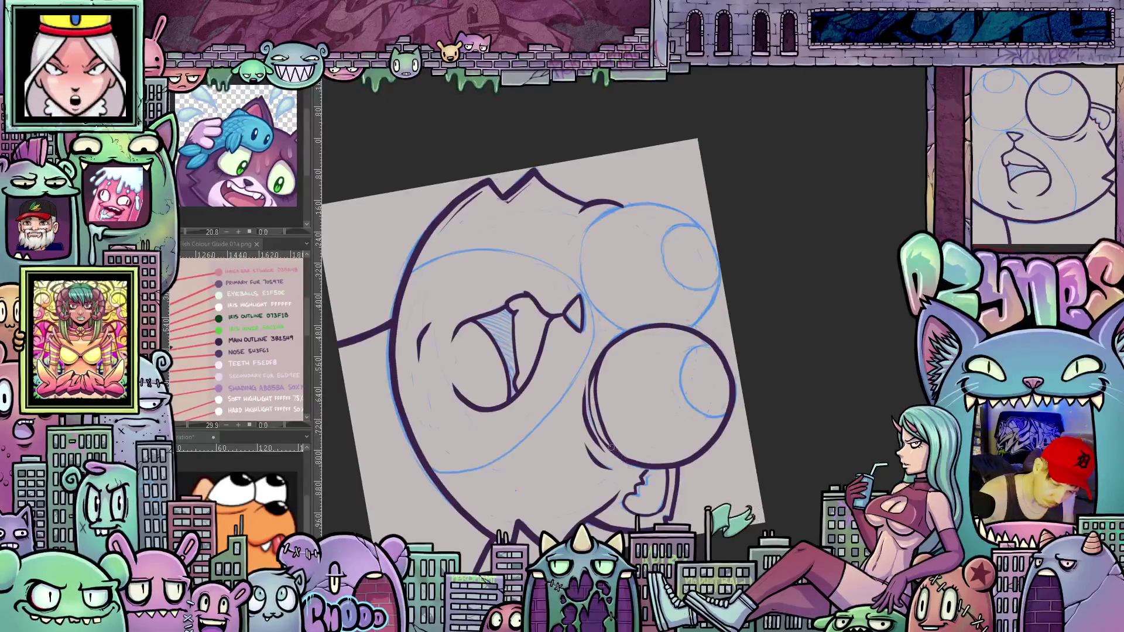
pyautogui.moveTo(593, 386)
pyautogui.mouseDown()
pyautogui.moveTo(623, 458)
pyautogui.moveTo(611, 385)
pyautogui.mouseUp()
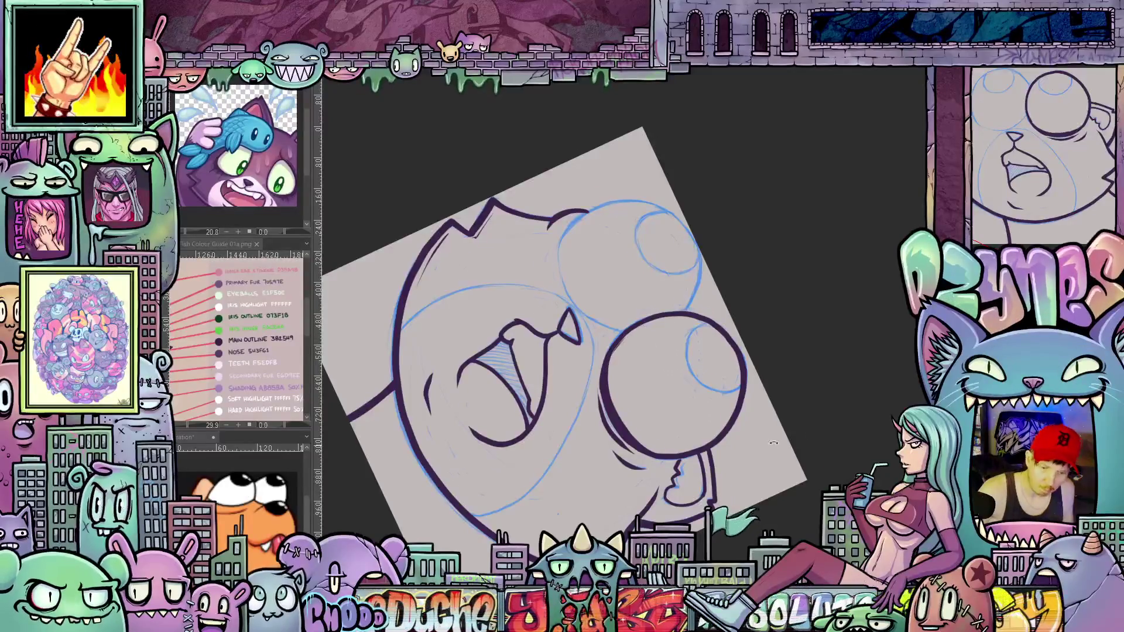
# Reset the view with Ctrl+0 and reframe the eyes for the next strokes
pyautogui.moveTo(773, 443); pyautogui.dragTo(761, 348)
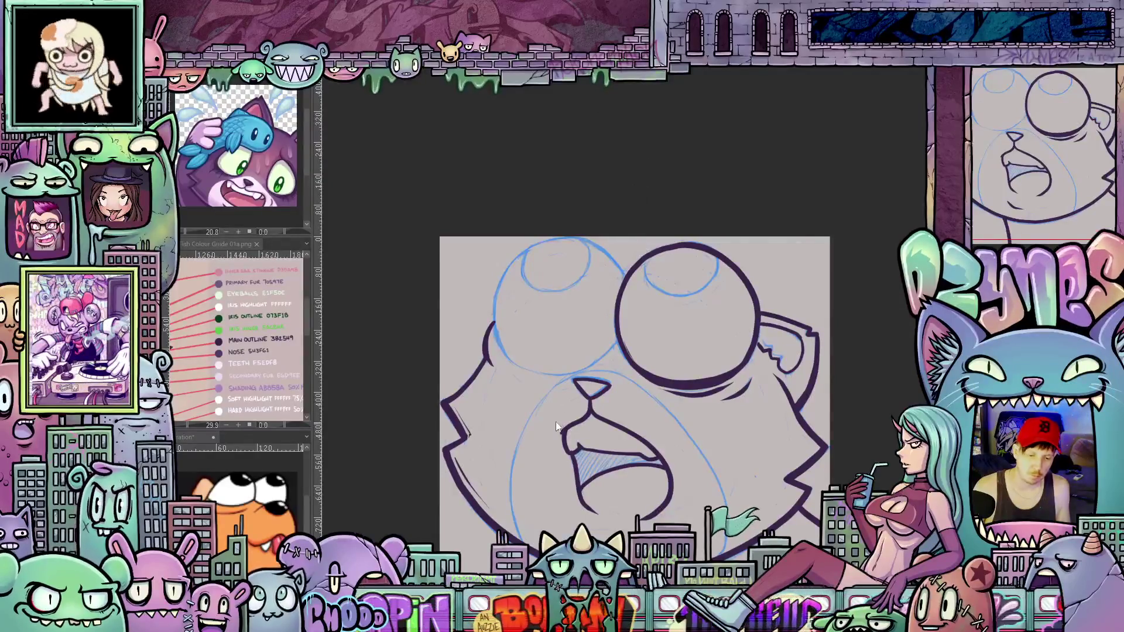
pyautogui.moveTo(555, 428); pyautogui.dragTo(816, 338)
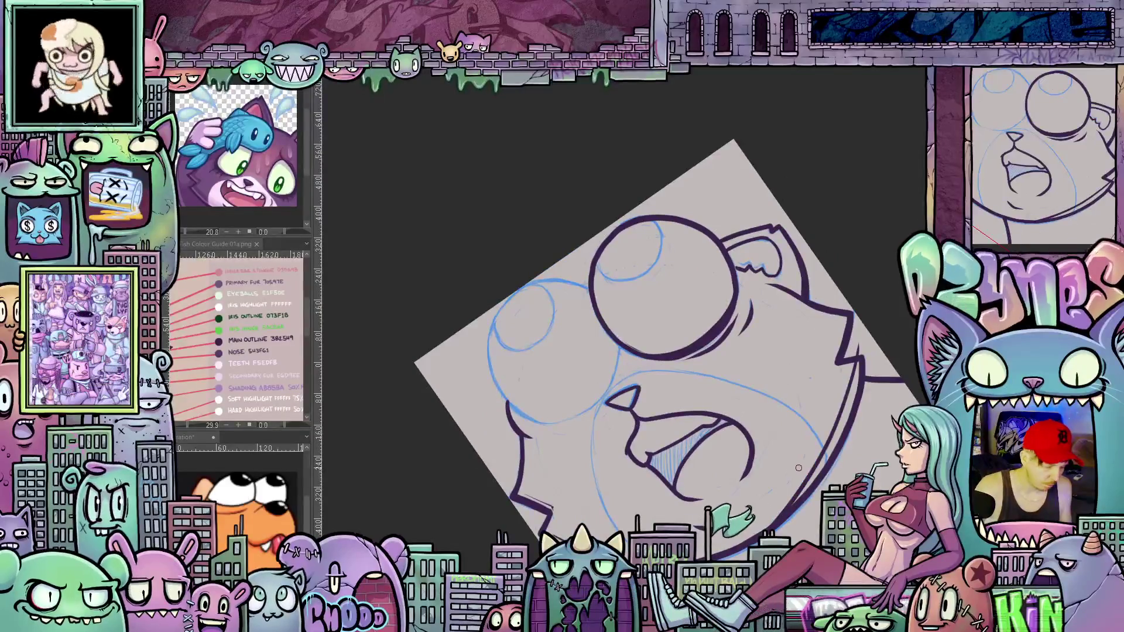
pyautogui.hotkey('ctrl', '0')
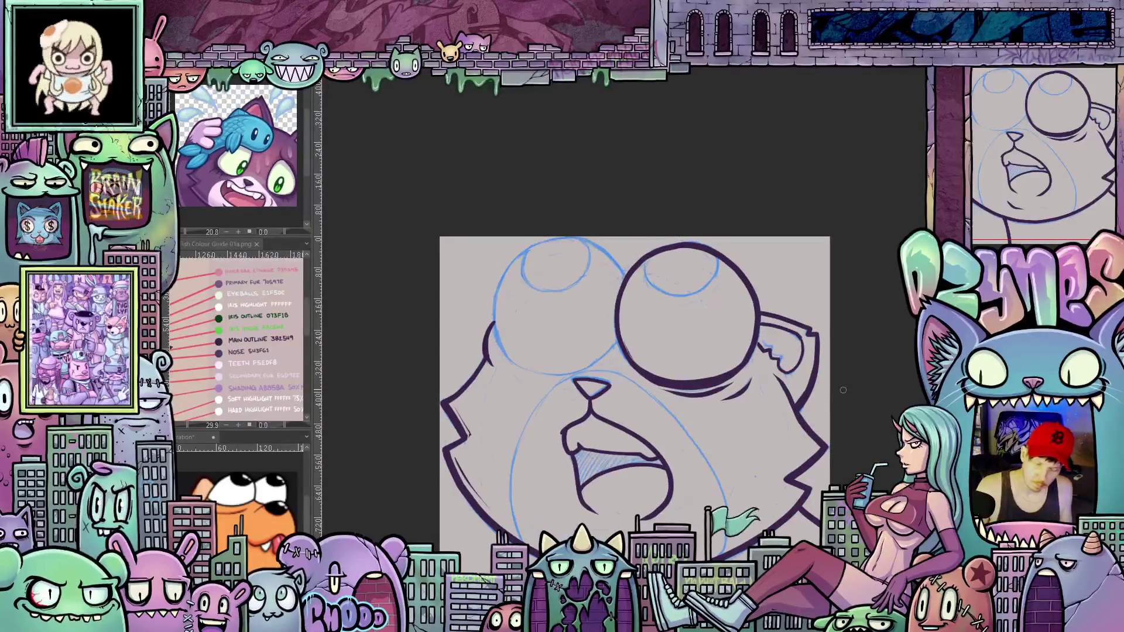
pyautogui.moveTo(842, 390); pyautogui.dragTo(628, 354)
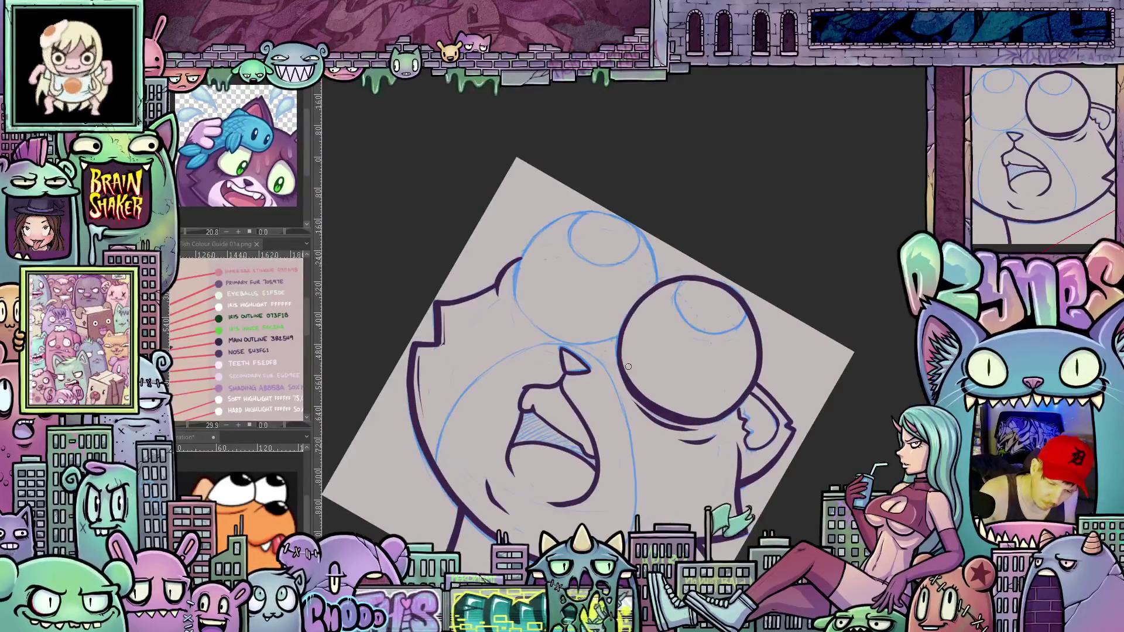
pyautogui.moveTo(754, 406); pyautogui.dragTo(678, 374)
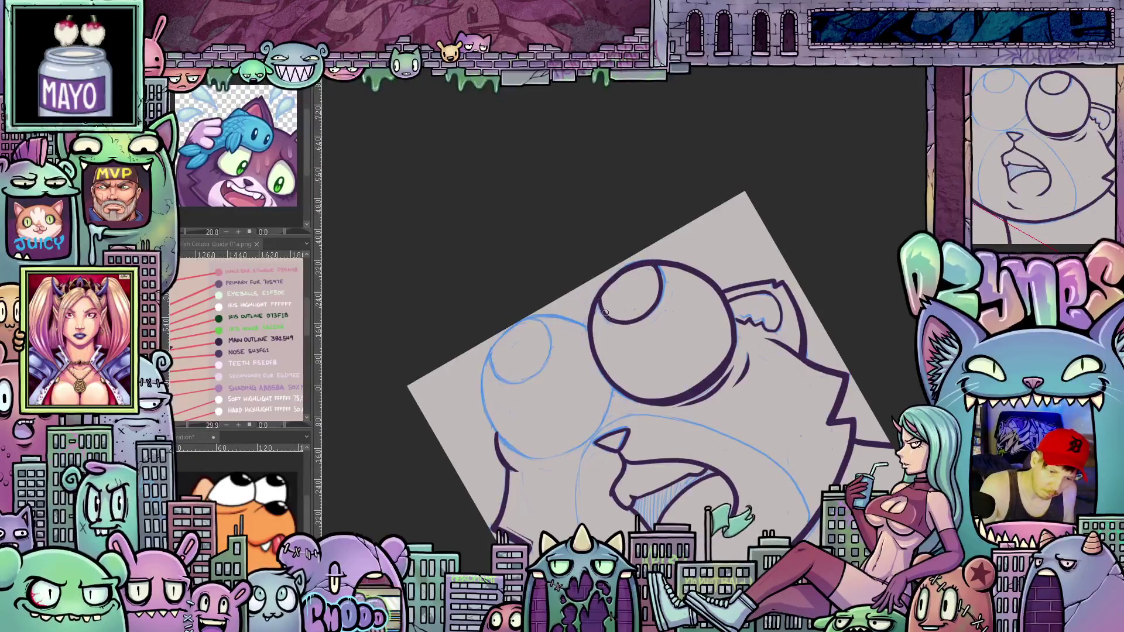
# Ink the left side of the left eye's bold outline
pyautogui.moveTo(605, 313); pyautogui.dragTo(658, 342)
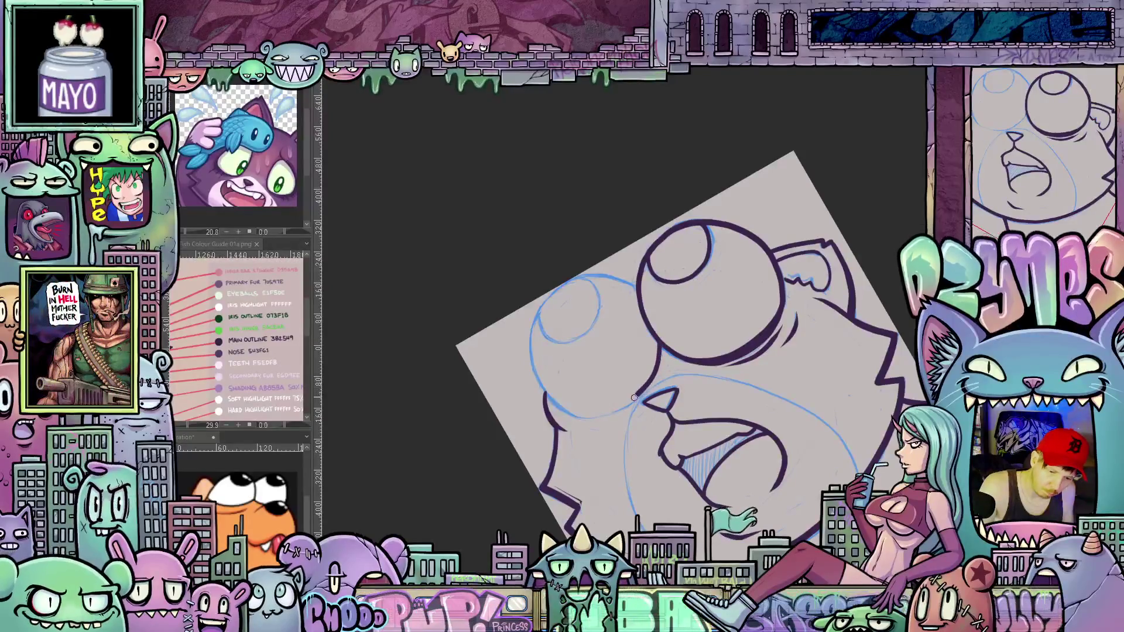
pyautogui.moveTo(588, 415); pyautogui.dragTo(663, 311)
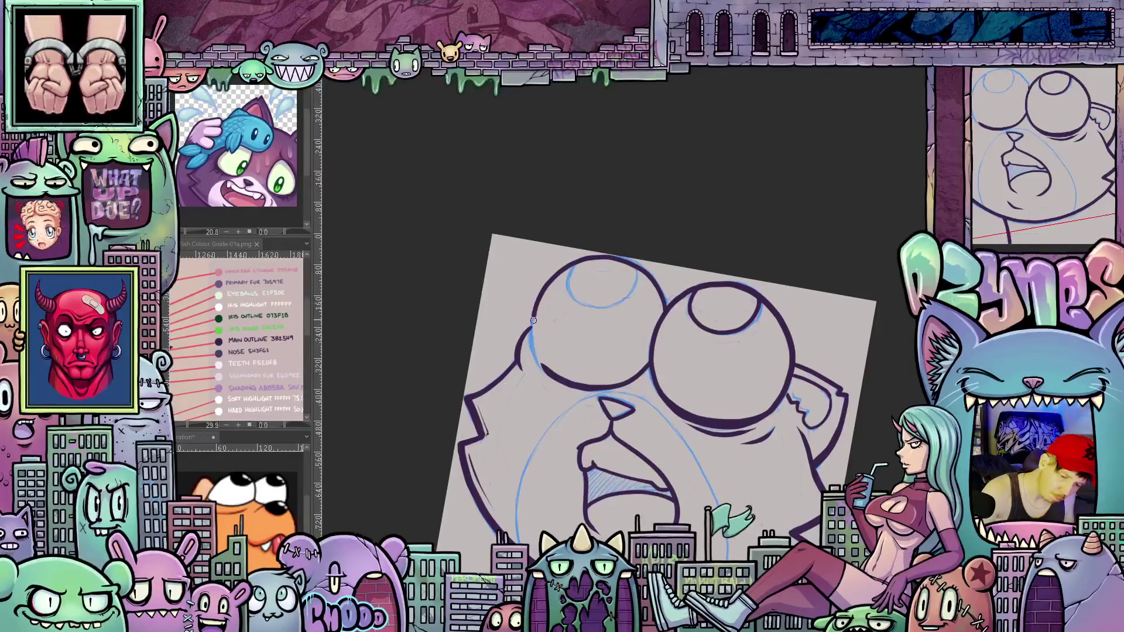
pyautogui.moveTo(530, 316)
pyautogui.mouseDown()
pyautogui.moveTo(545, 369)
pyautogui.moveTo(554, 319)
pyautogui.mouseUp()
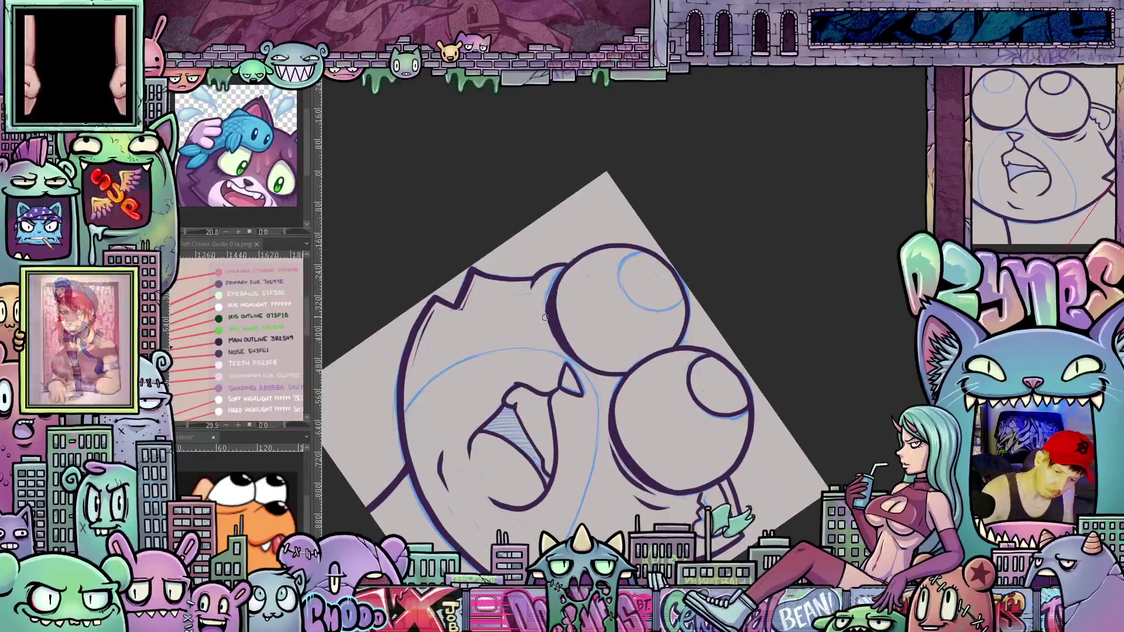
# Ink the top of the left eye's pupil circle
pyautogui.moveTo(566, 363); pyautogui.dragTo(614, 413)
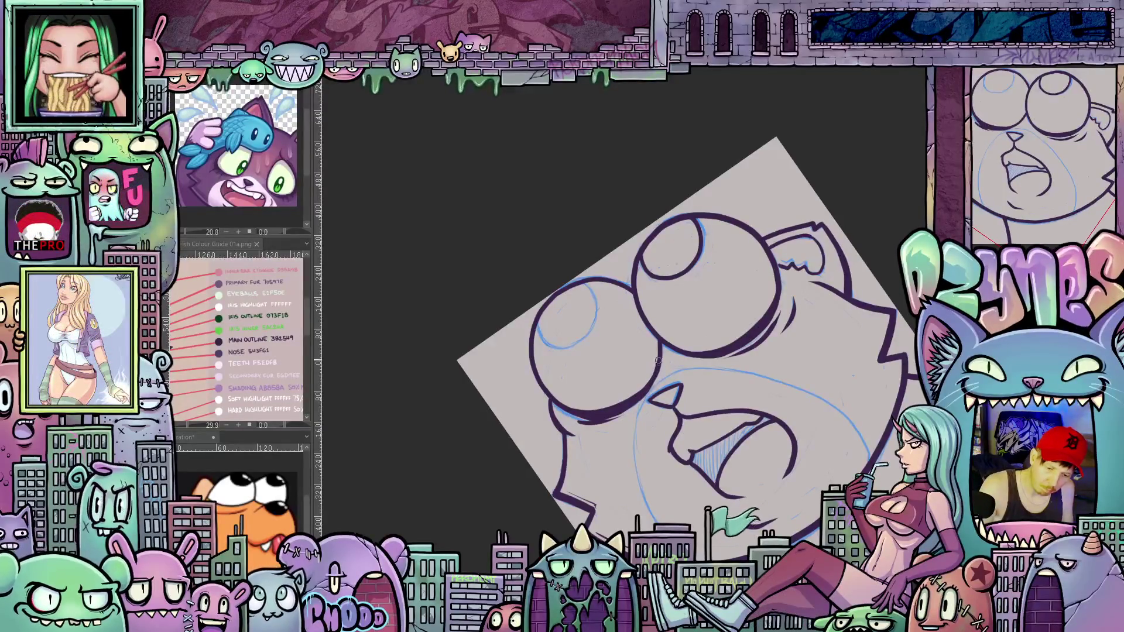
pyautogui.moveTo(657, 338)
pyautogui.mouseDown()
pyautogui.moveTo(785, 313)
pyautogui.moveTo(752, 491)
pyautogui.mouseUp()
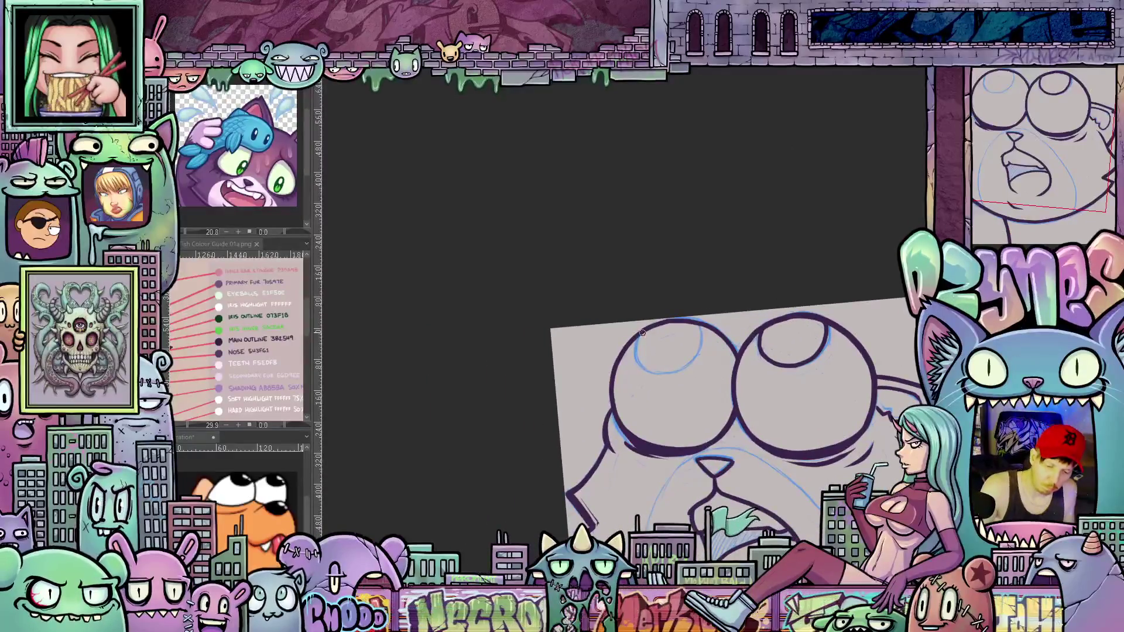
pyautogui.moveTo(639, 356); pyautogui.dragTo(699, 330)
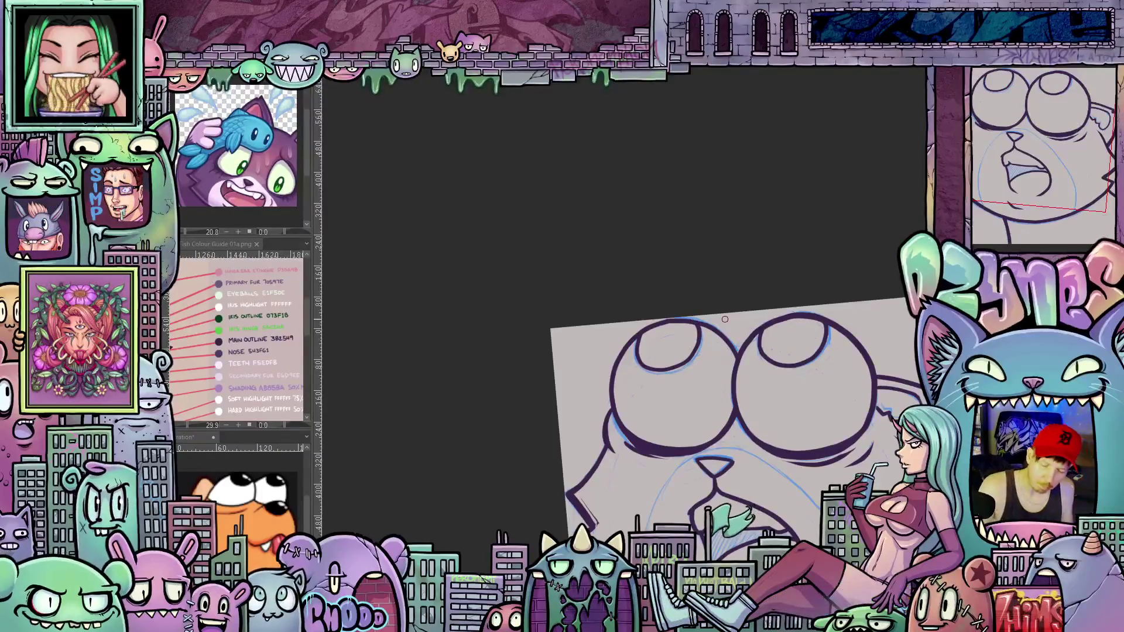
pyautogui.moveTo(725, 321); pyautogui.dragTo(654, 307)
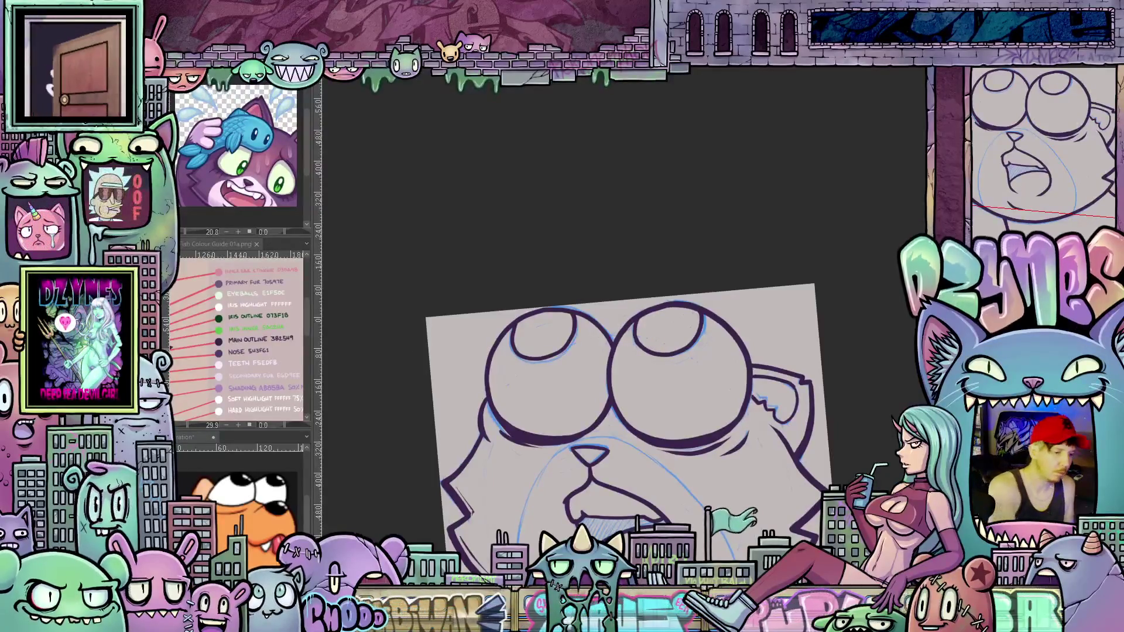
# Select both pupil circles, transform them together with Ctrl+T, and commit
pyautogui.moveTo(641, 379); pyautogui.dragTo(707, 325)
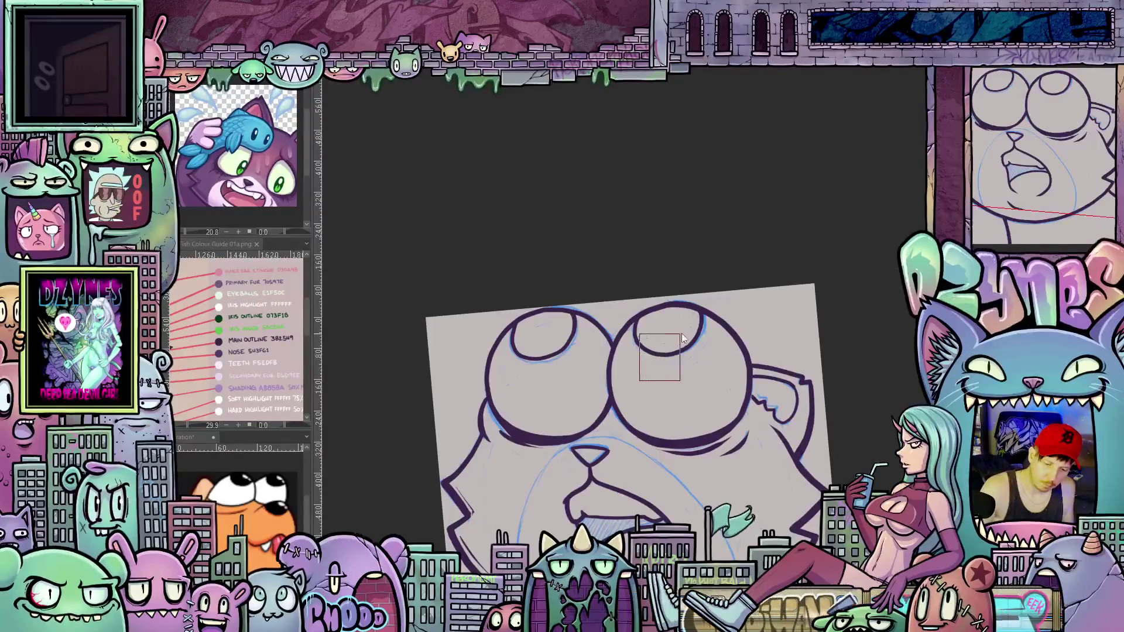
pyautogui.hotkey('ctrl', 't')
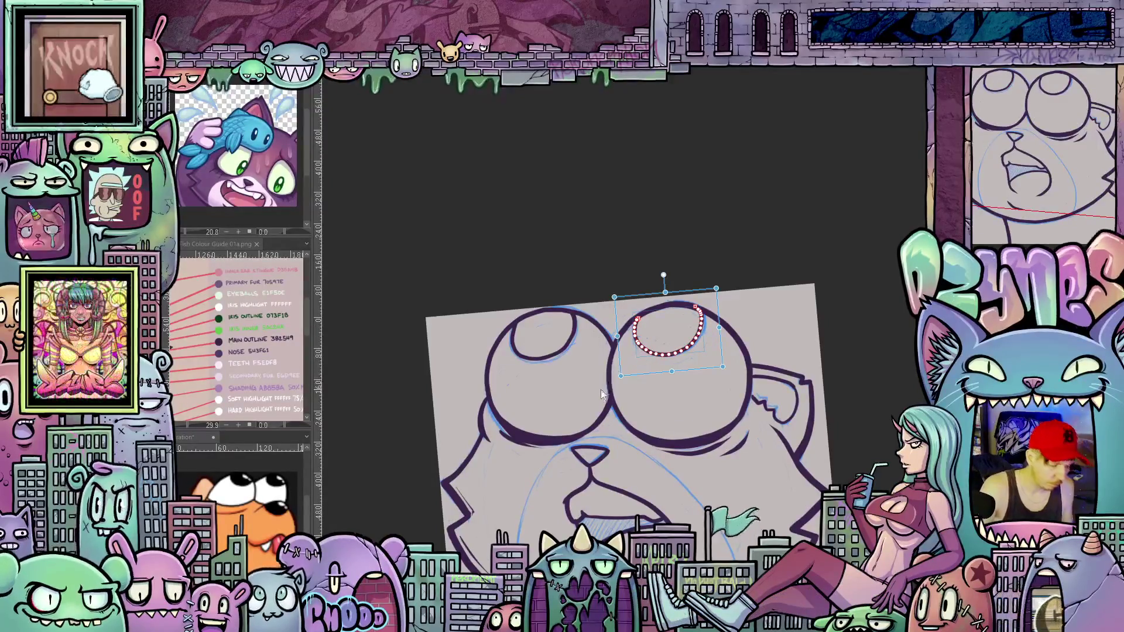
pyautogui.moveTo(508, 387)
pyautogui.mouseDown()
pyautogui.moveTo(572, 336)
pyautogui.moveTo(583, 352)
pyautogui.mouseUp()
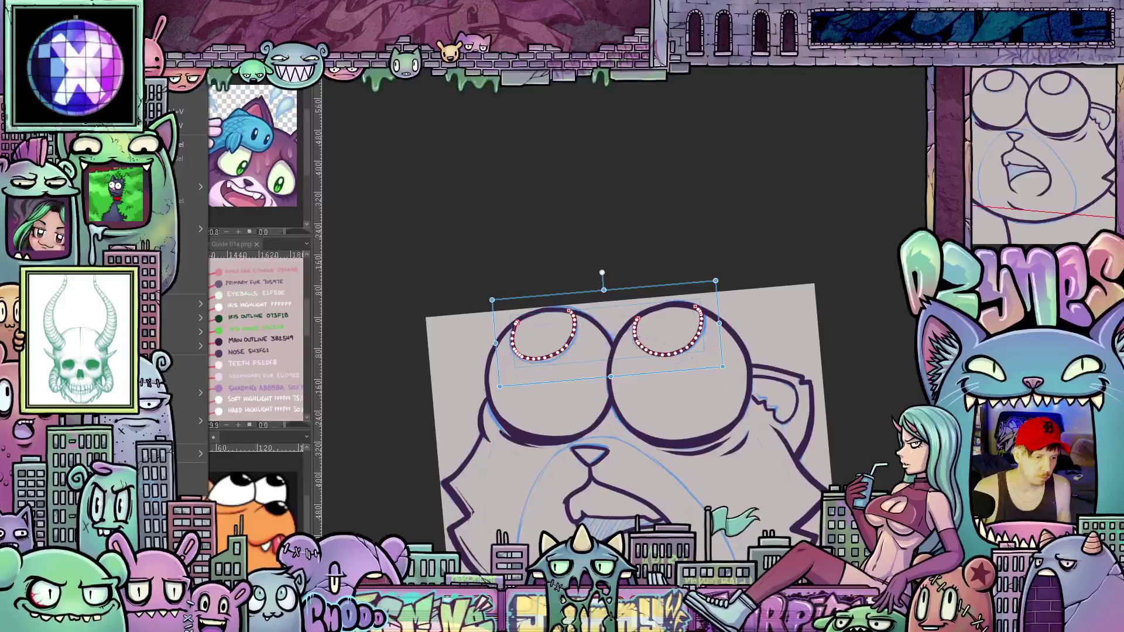
pyautogui.click(543, 327)
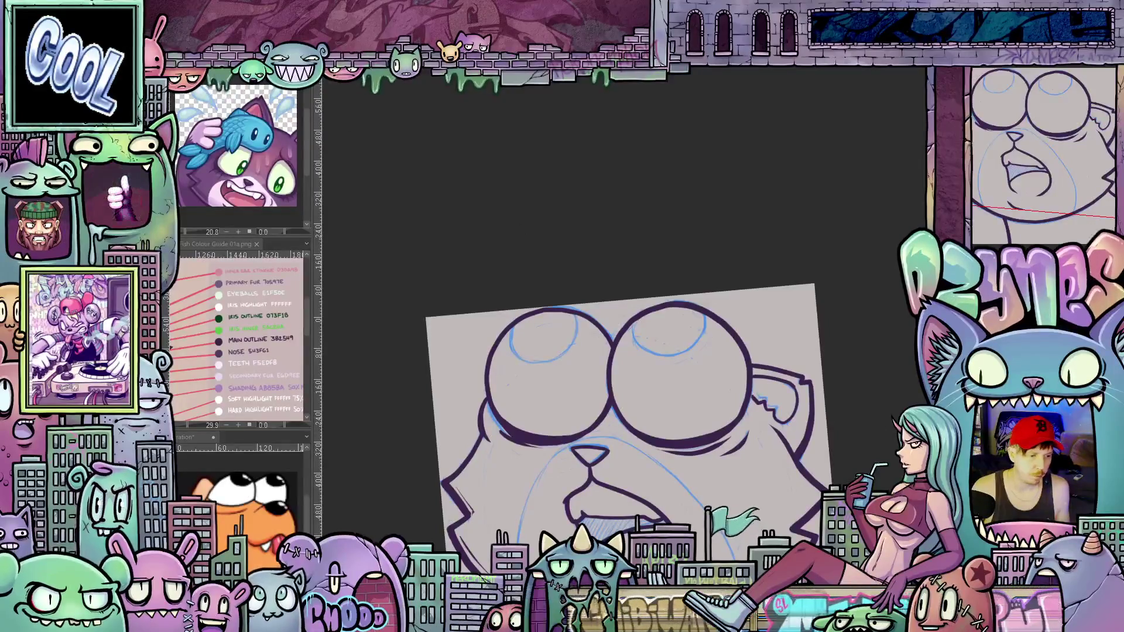
# Ink both pupil outlines in black, then undo them
pyautogui.moveTo(513, 327); pyautogui.dragTo(518, 351)
pyautogui.moveTo(635, 324); pyautogui.dragTo(639, 349)
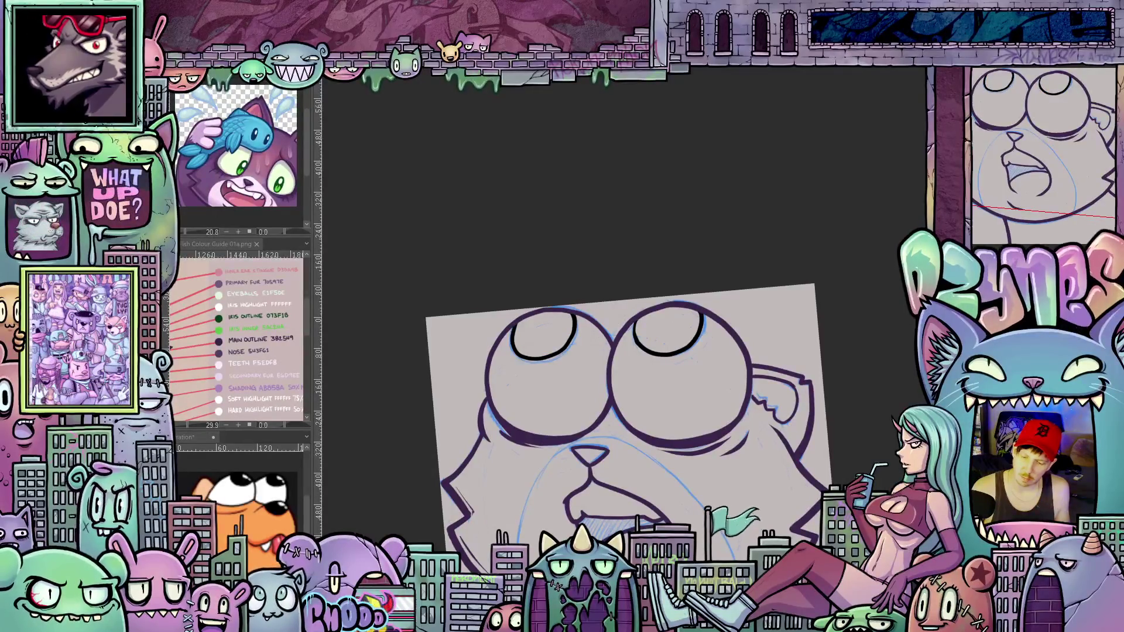
pyautogui.hotkey('ctrl', 'z')
pyautogui.hotkey('ctrl', 'z')
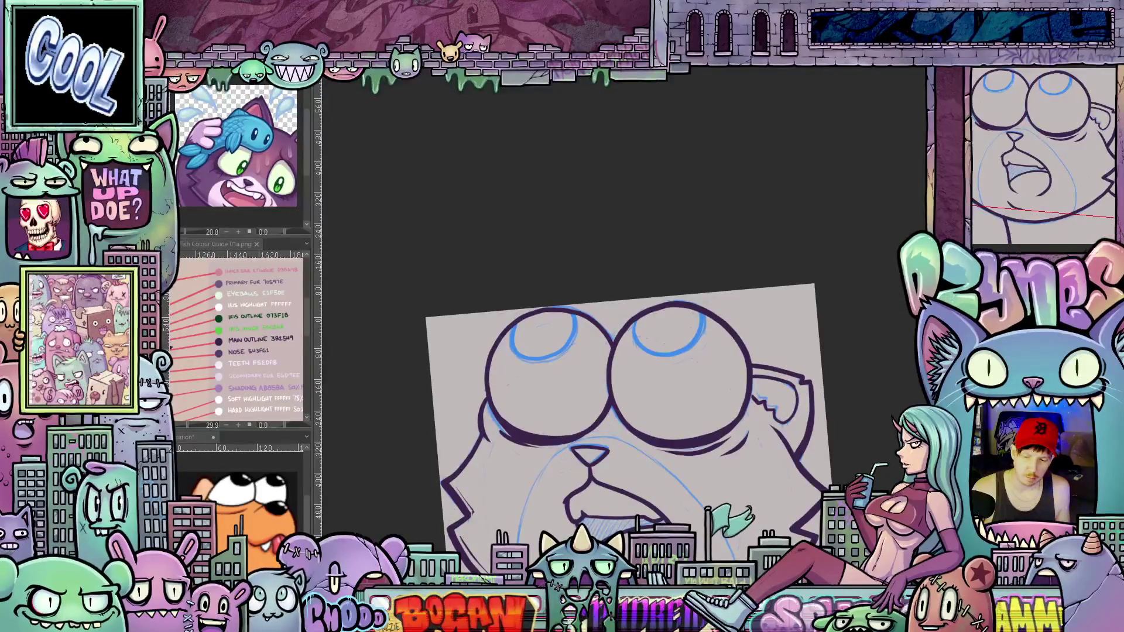
# Eyedrop the dark green IRIS OUTLINE colour from the guide and start a highlight in the right eye
pyautogui.click(617, 438)
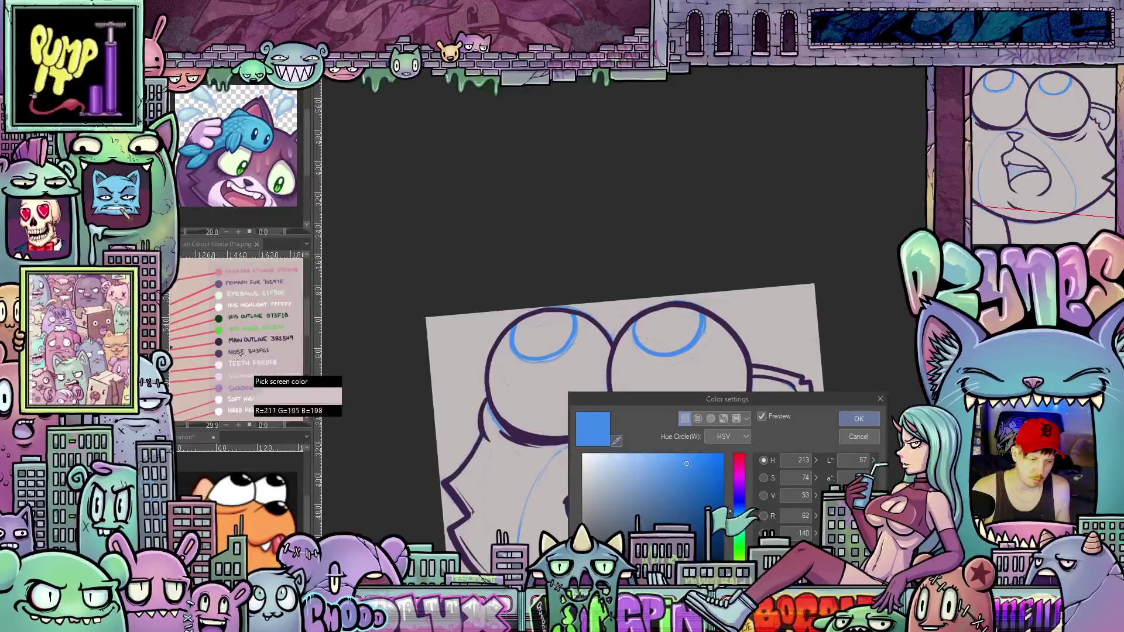
pyautogui.click(219, 319)
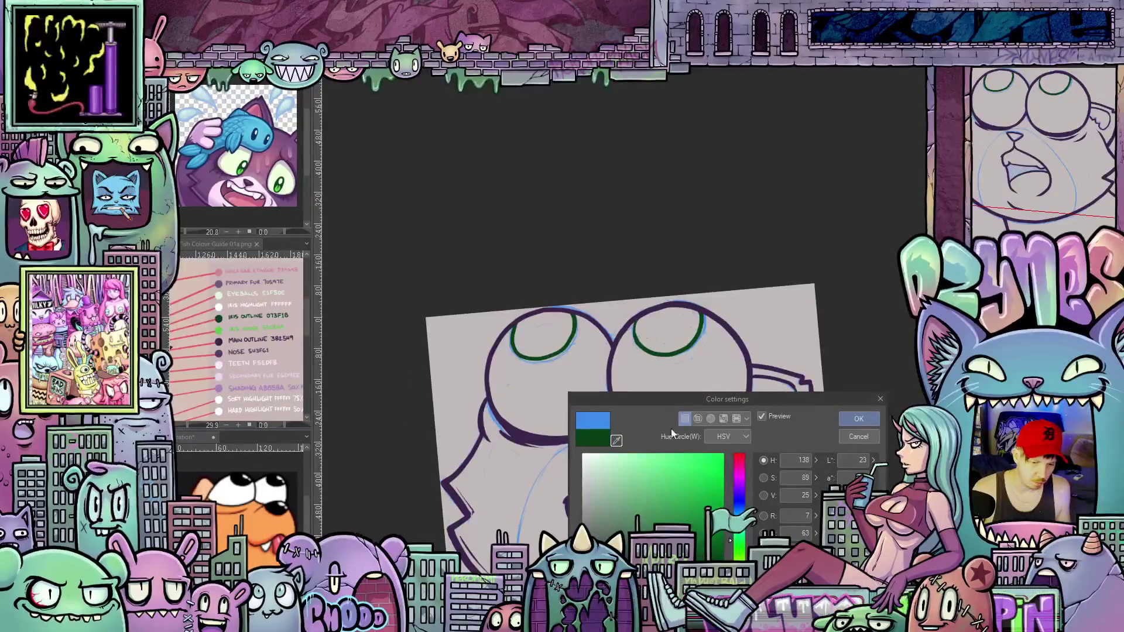
pyautogui.click(858, 419)
pyautogui.scroll(2, 676, 366)
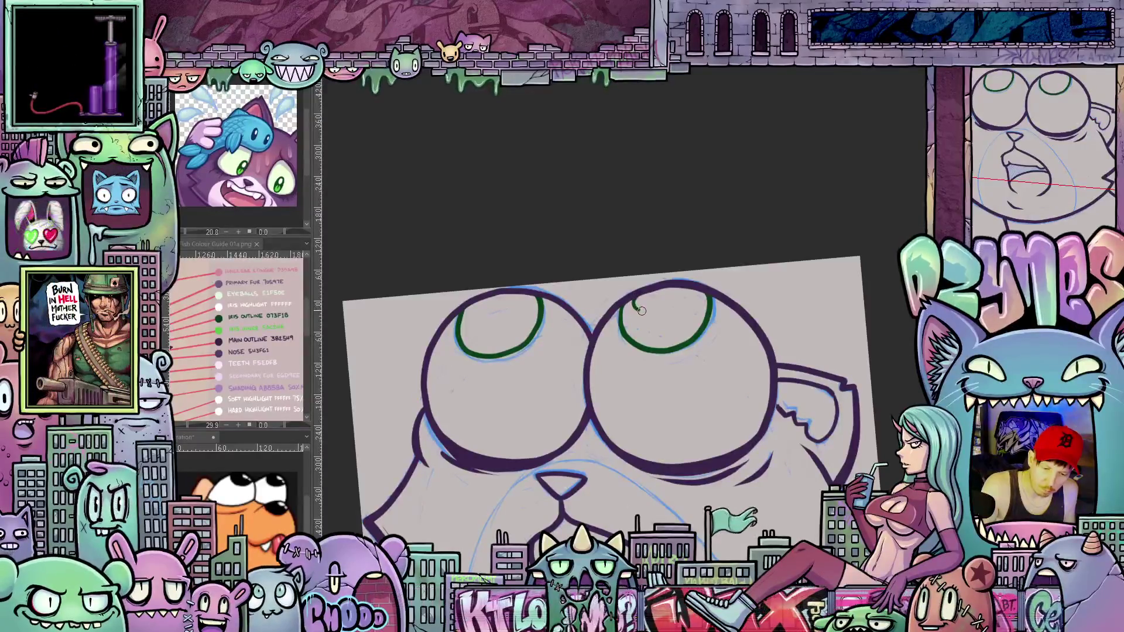
pyautogui.moveTo(632, 307)
pyautogui.mouseDown()
pyautogui.moveTo(663, 310)
pyautogui.moveTo(684, 291)
pyautogui.mouseUp()
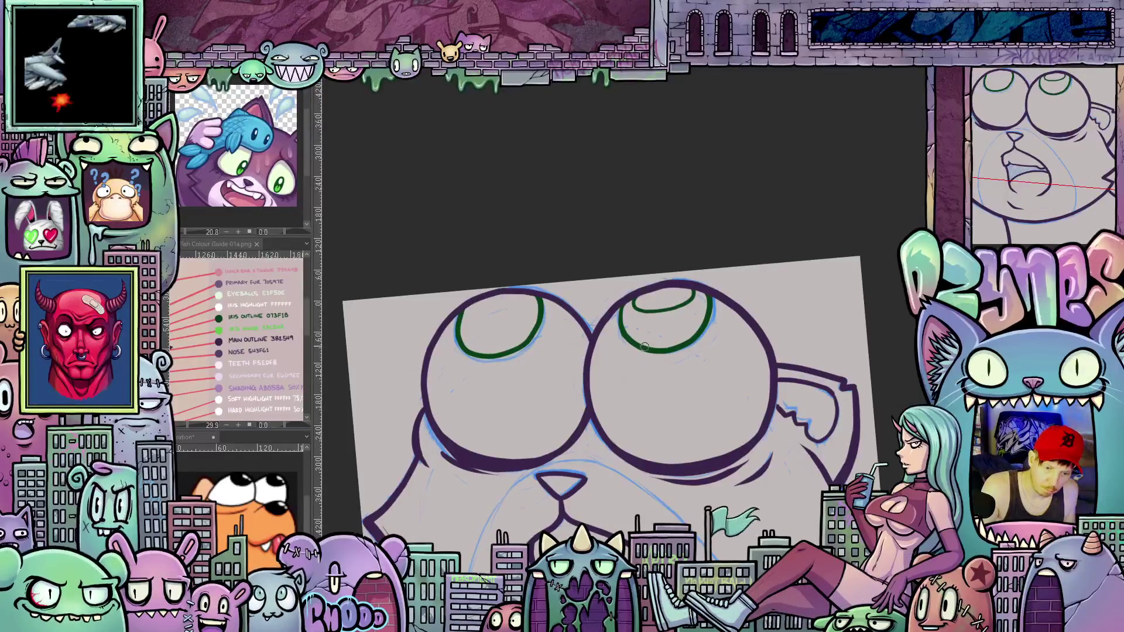
# Draw green highlight curves inside the right iris, then matching ones in the left
pyautogui.moveTo(636, 331); pyautogui.dragTo(660, 325)
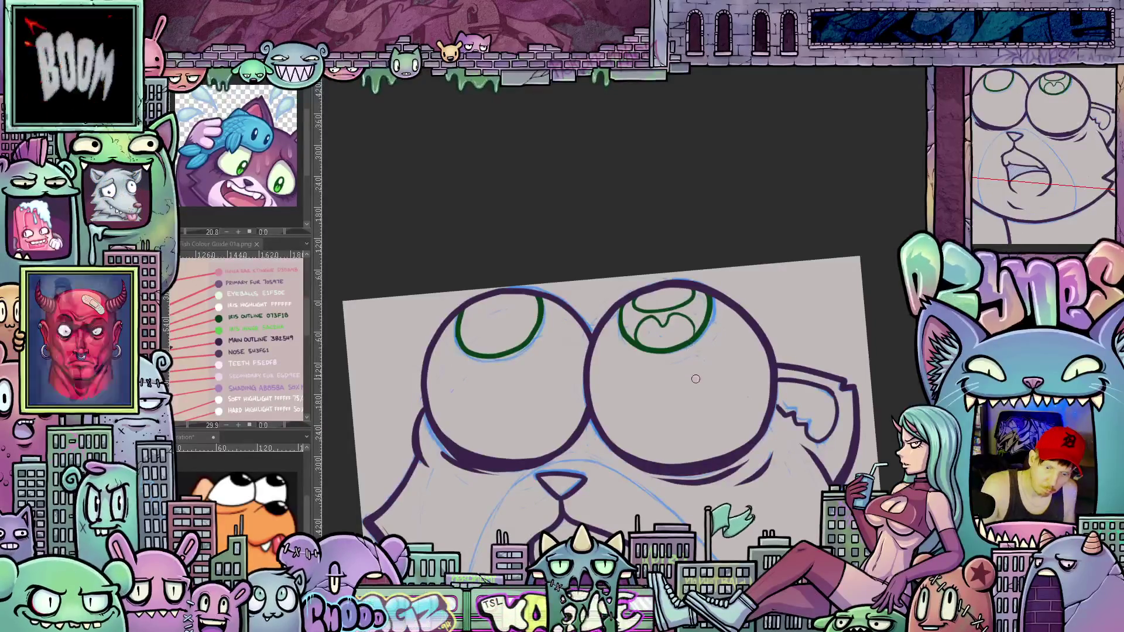
pyautogui.moveTo(695, 379)
pyautogui.mouseDown()
pyautogui.moveTo(800, 298)
pyautogui.moveTo(629, 371)
pyautogui.mouseUp()
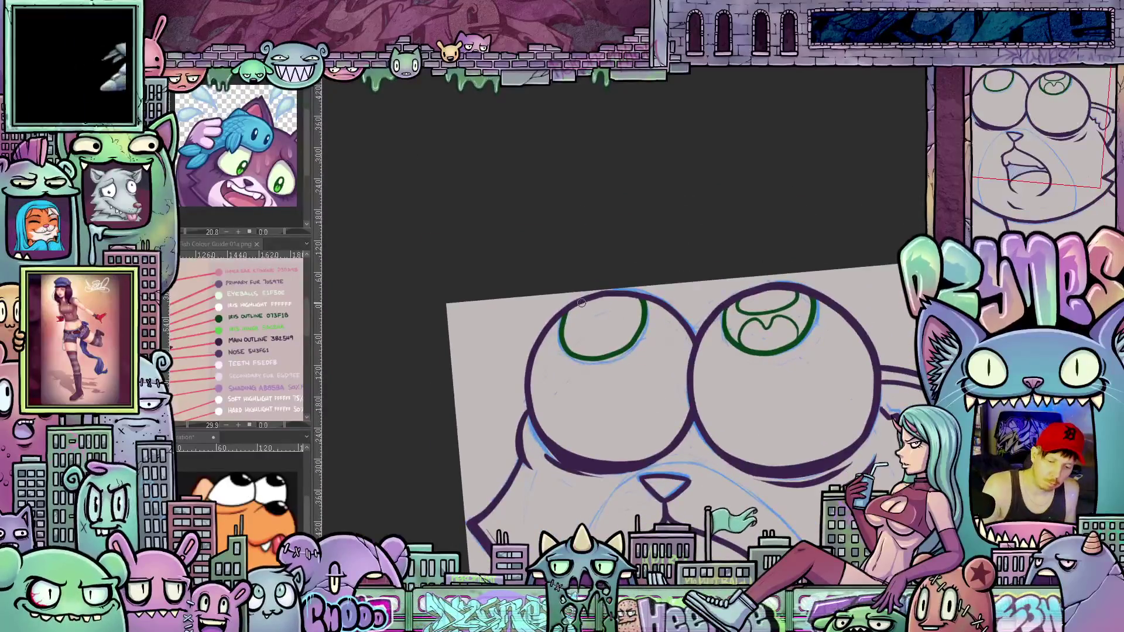
pyautogui.moveTo(573, 314); pyautogui.dragTo(626, 299)
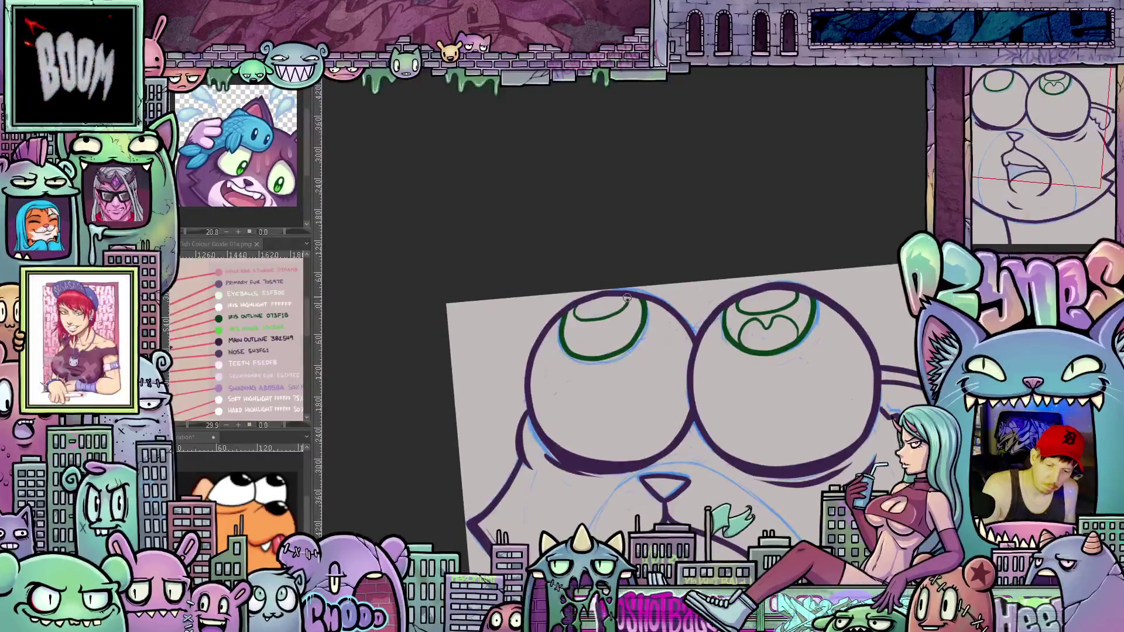
pyautogui.moveTo(577, 353); pyautogui.dragTo(593, 326)
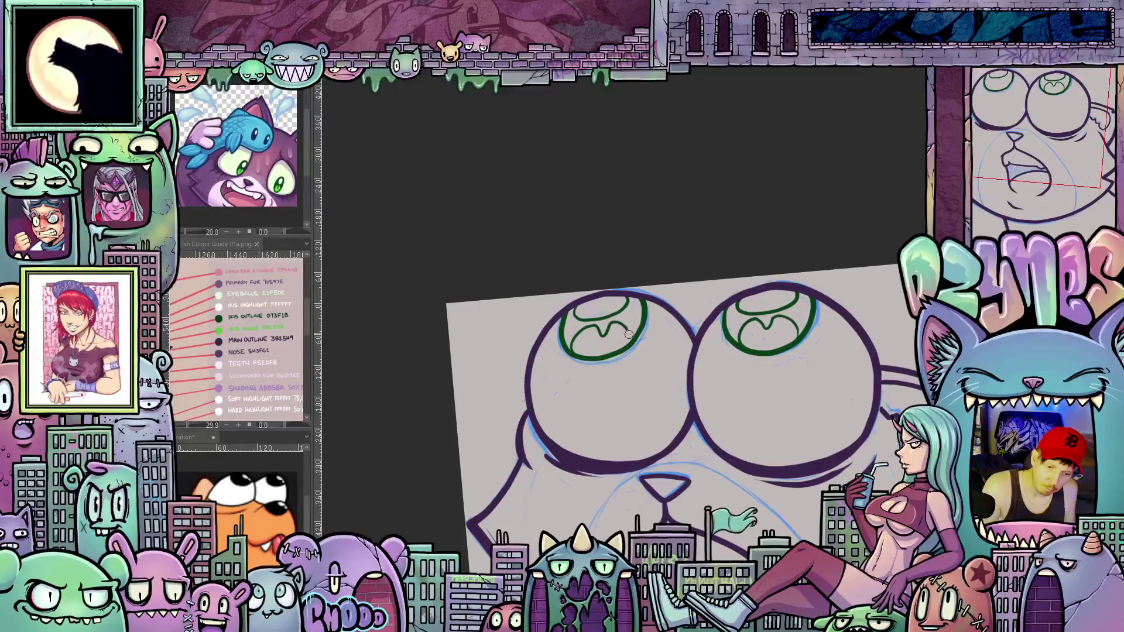
pyautogui.moveTo(826, 454)
pyautogui.mouseDown()
pyautogui.moveTo(767, 420)
pyautogui.moveTo(793, 471)
pyautogui.mouseUp()
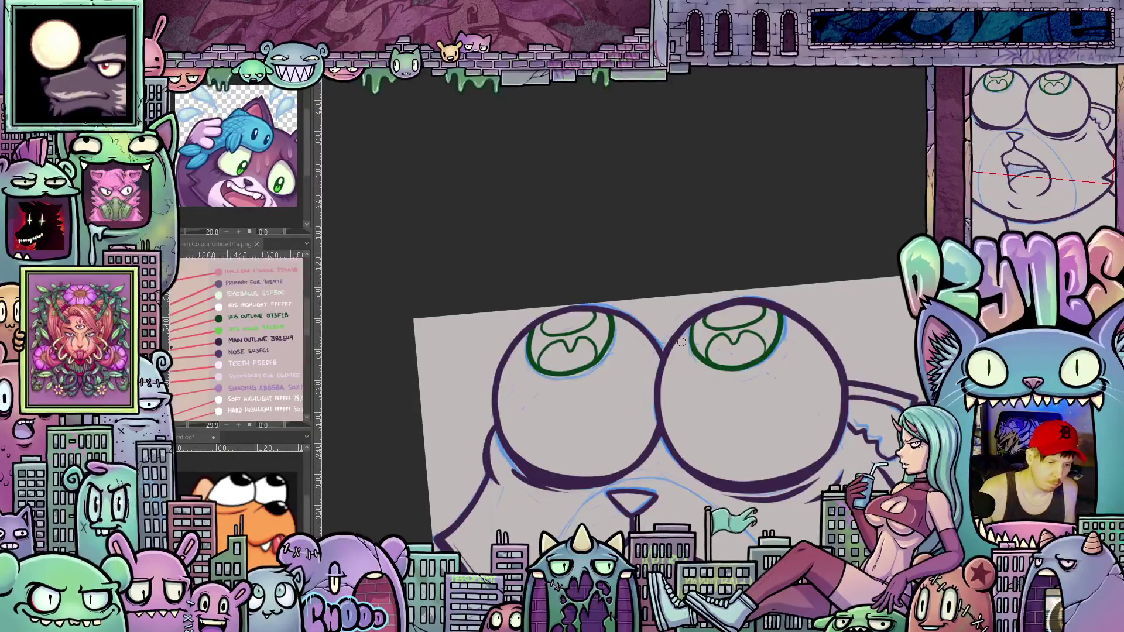
pyautogui.scroll(3, 275, 178)
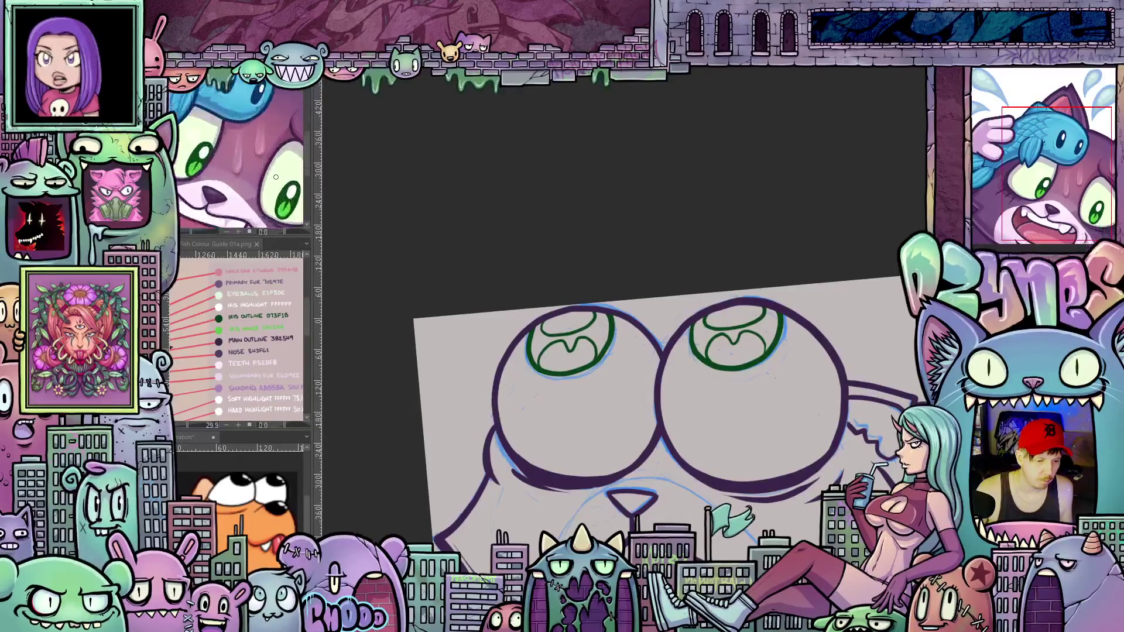
pyautogui.scroll(2, 275, 177)
pyautogui.scroll(-2, 275, 177)
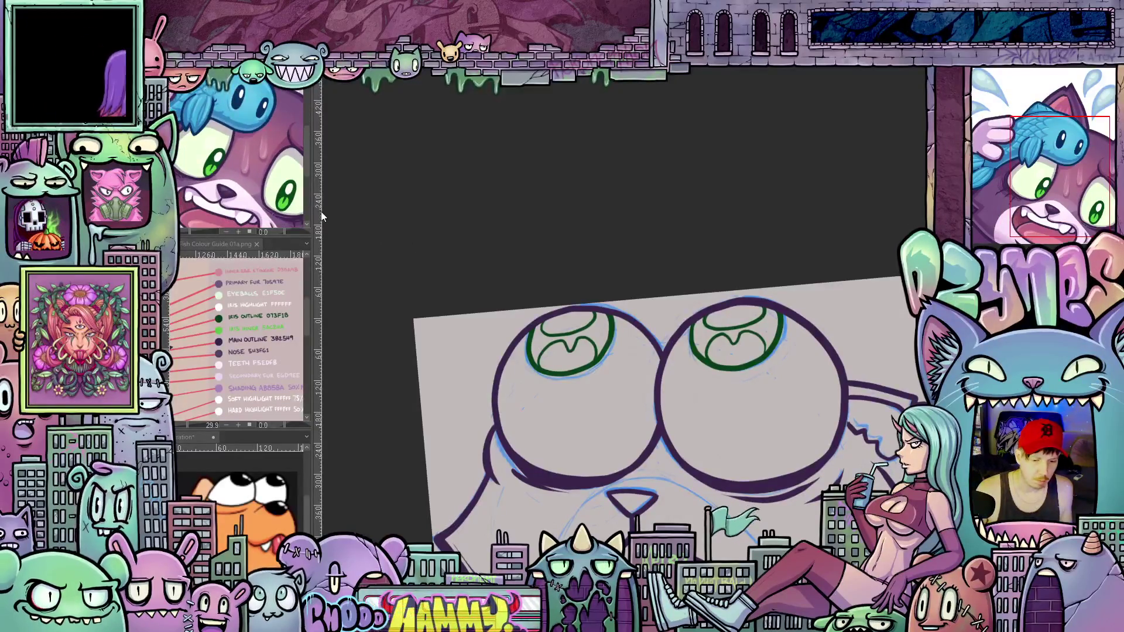
# Thicken the right iris outline and fill the iris solid dark green around its highlight
pyautogui.click(733, 342)
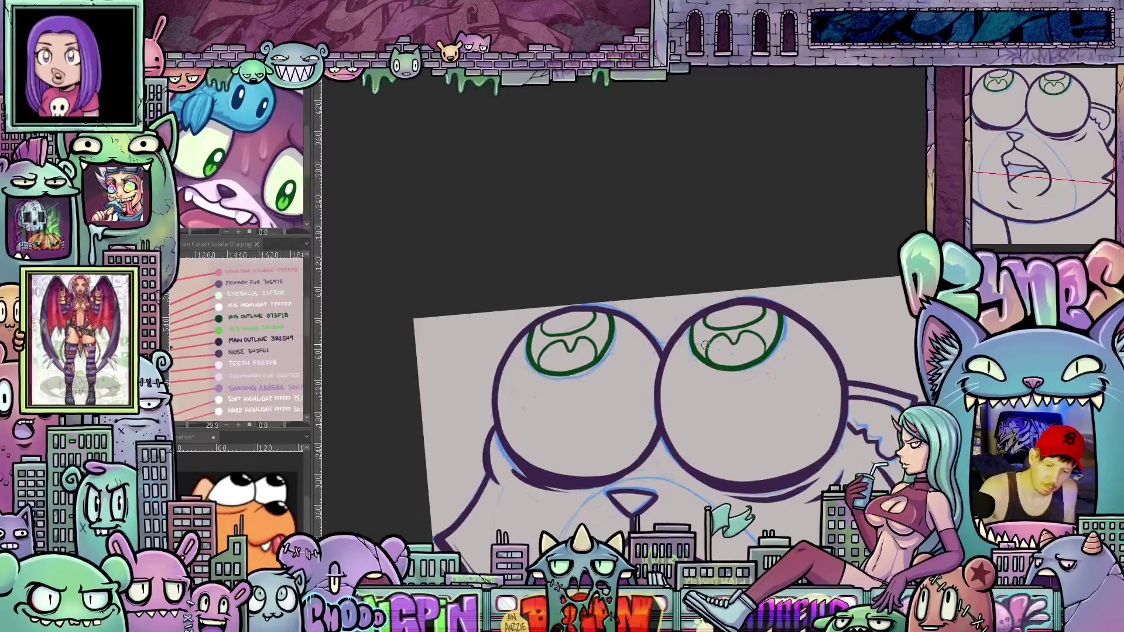
pyautogui.moveTo(703, 355); pyautogui.dragTo(699, 331)
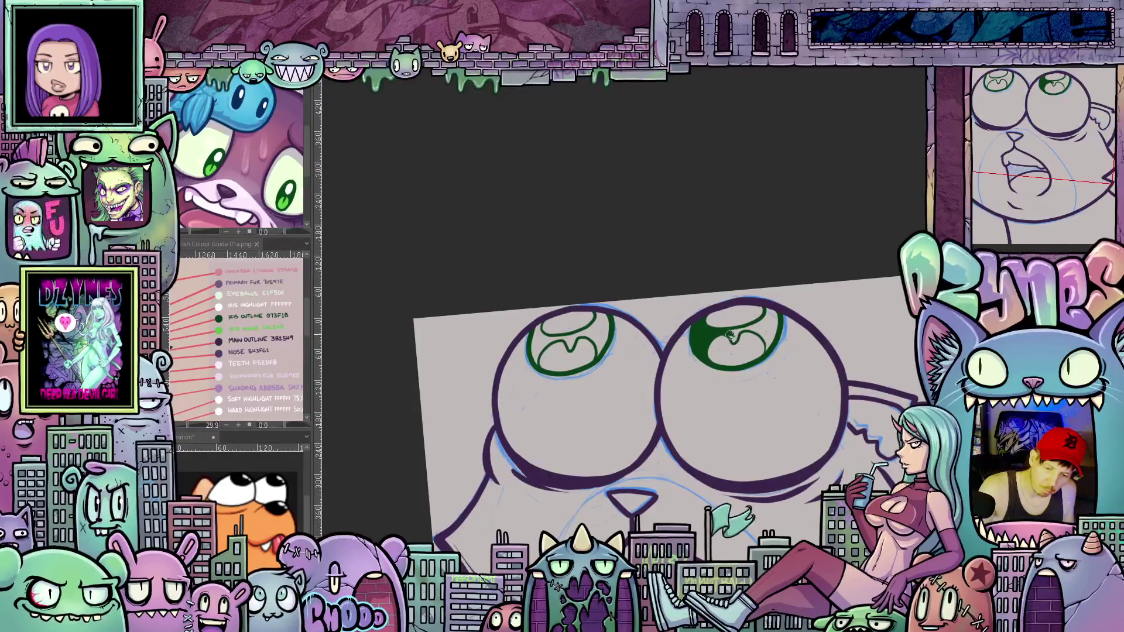
pyautogui.moveTo(733, 332); pyautogui.dragTo(760, 326)
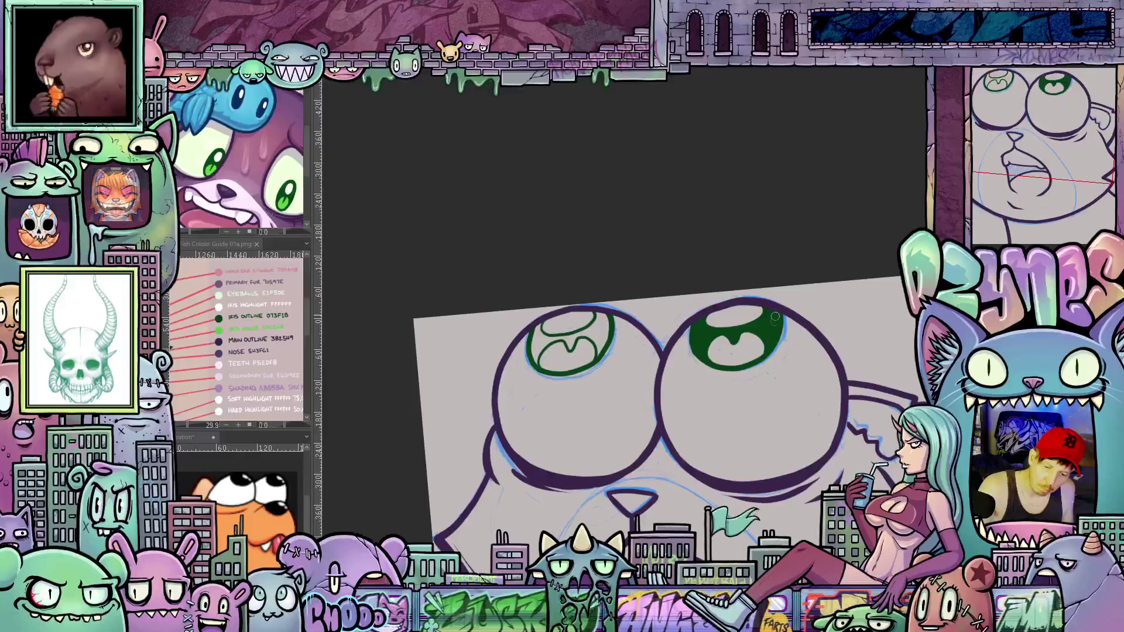
pyautogui.moveTo(632, 449); pyautogui.dragTo(698, 451)
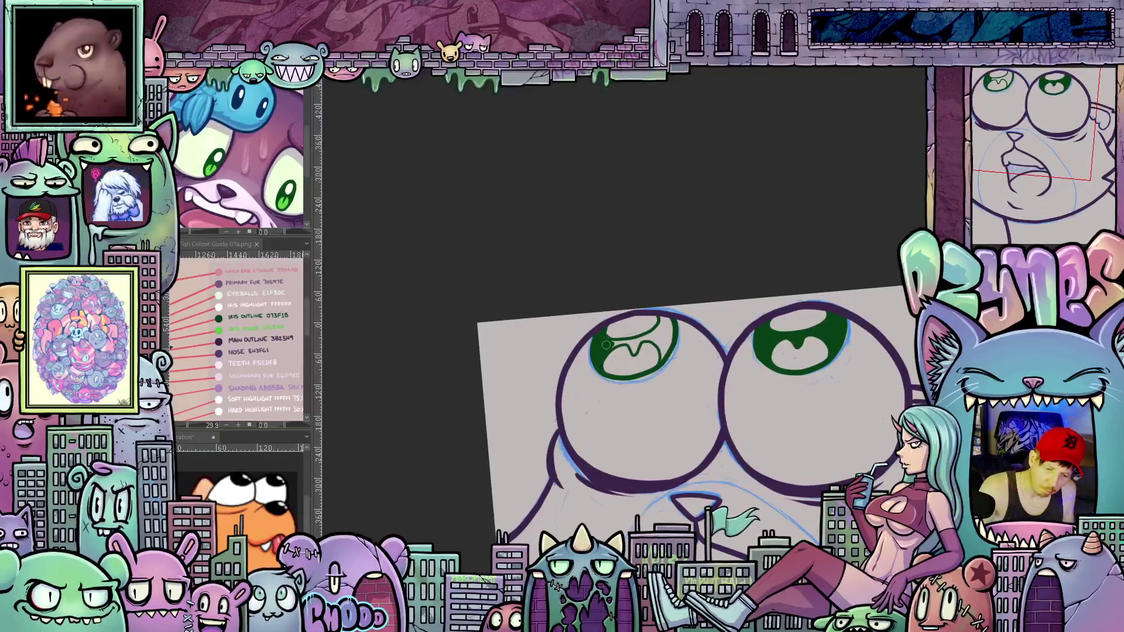
# Brush dark green into the left iris and centre the whole cat face in view
pyautogui.moveTo(609, 346); pyautogui.dragTo(641, 341)
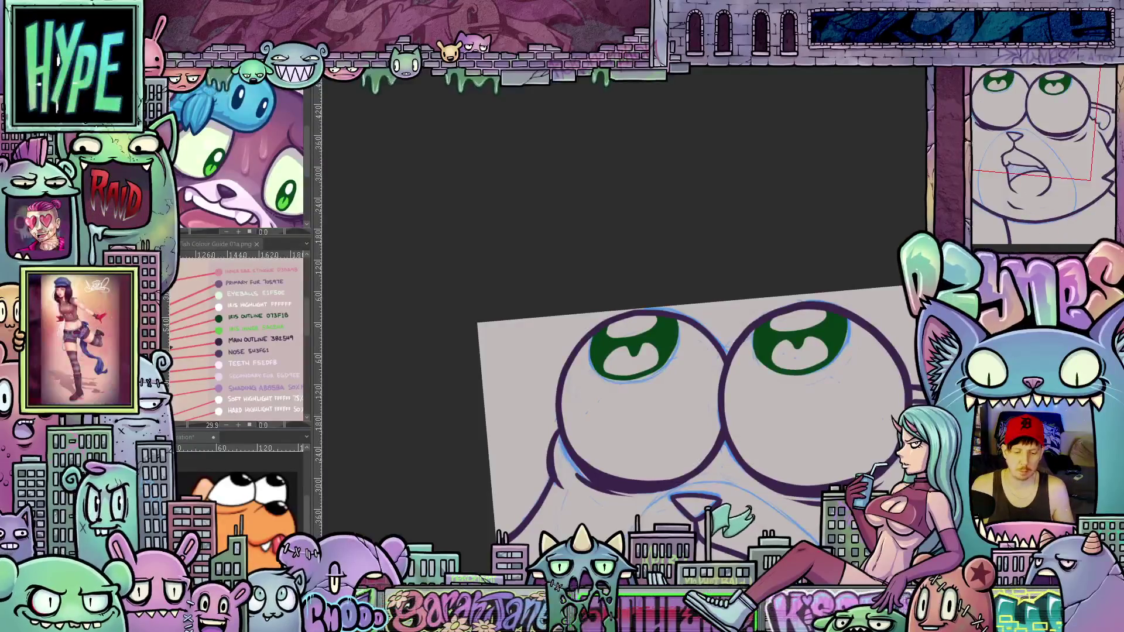
pyautogui.scroll(-1, 693, 291)
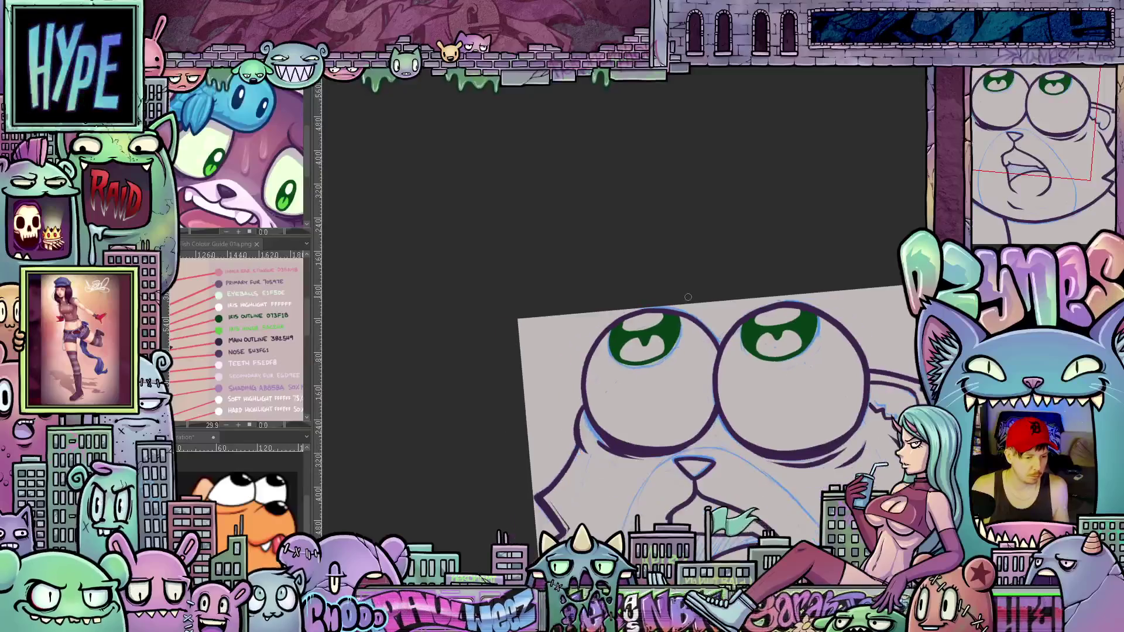
pyautogui.scroll(-1, 694, 291)
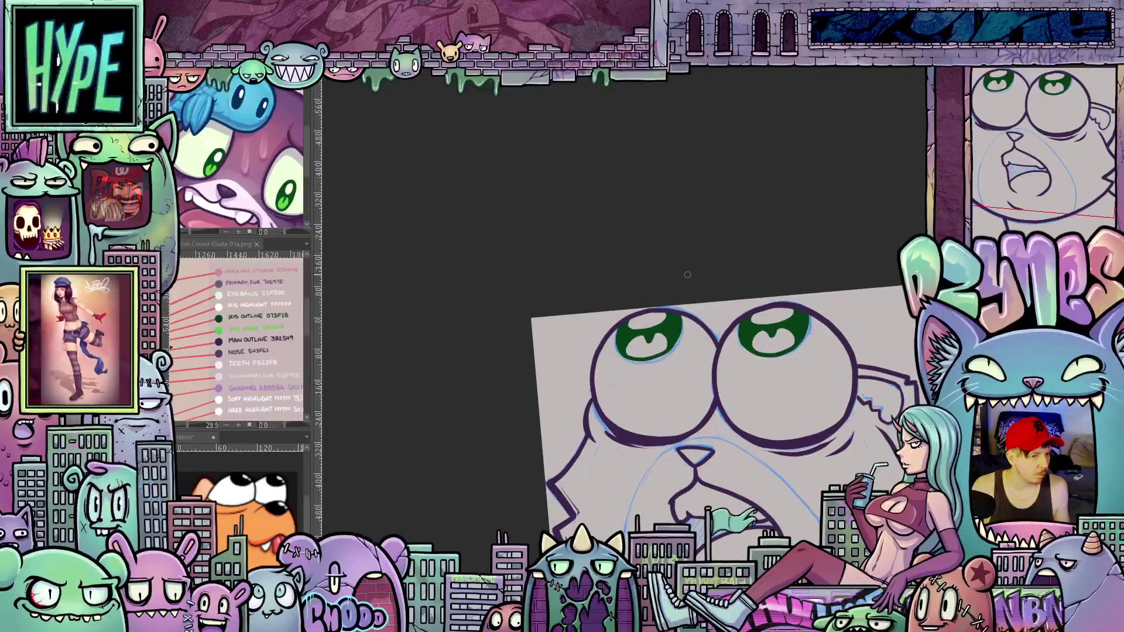
pyautogui.moveTo(703, 278)
pyautogui.mouseDown()
pyautogui.moveTo(720, 243)
pyautogui.moveTo(640, 133)
pyautogui.moveTo(655, 132)
pyautogui.mouseUp()
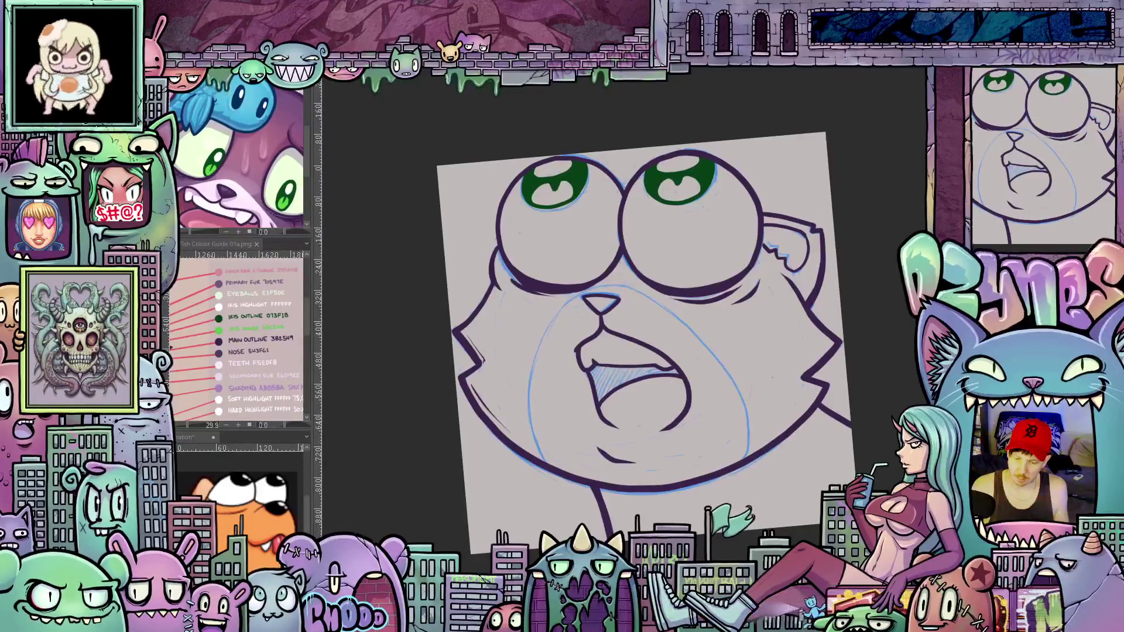
# Hide the blue sketch lines (Ctrl+H), auto-select around the line art, then clear the selection
pyautogui.hotkey('ctrl', 'h')
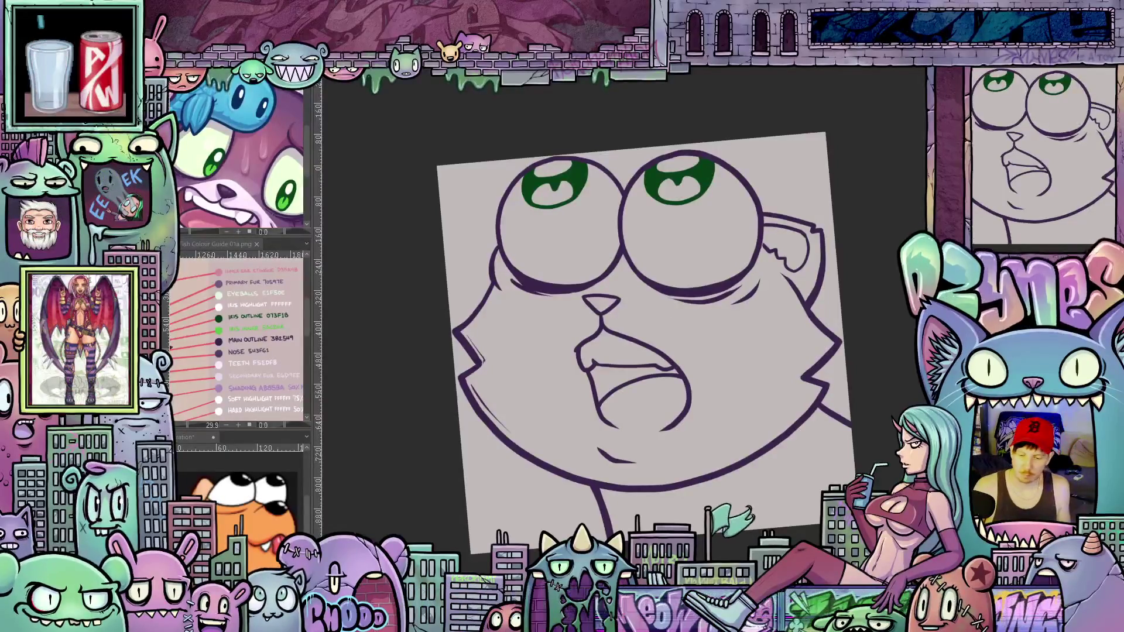
pyautogui.click(786, 180)
pyautogui.hotkey('ctrl', 'd')
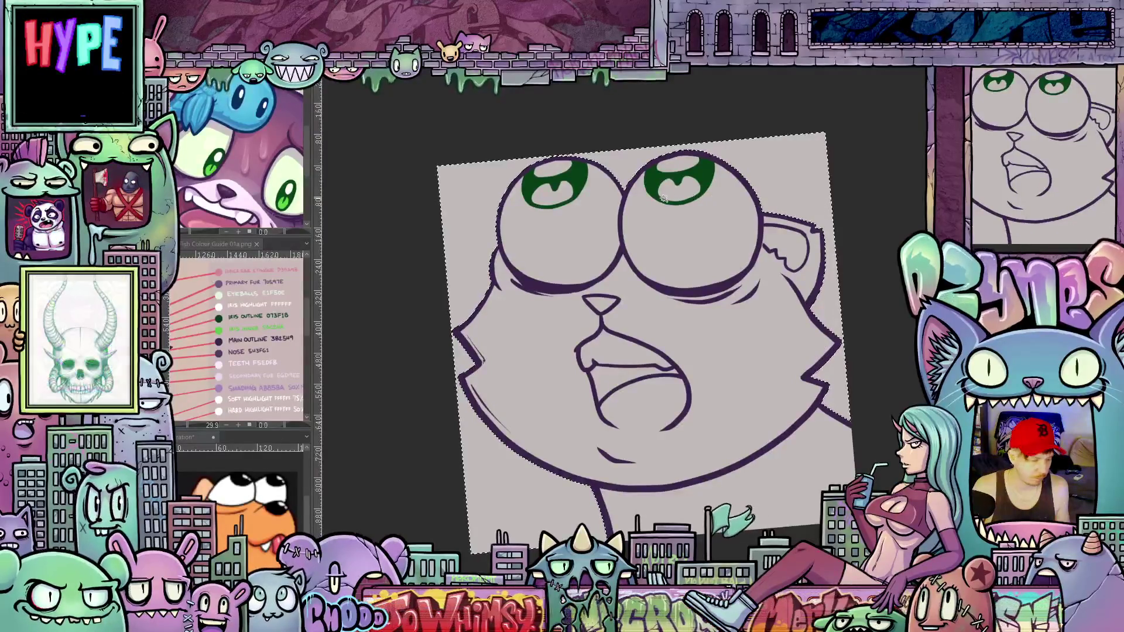
pyautogui.hotkey('ctrl', 'shift', 'd')
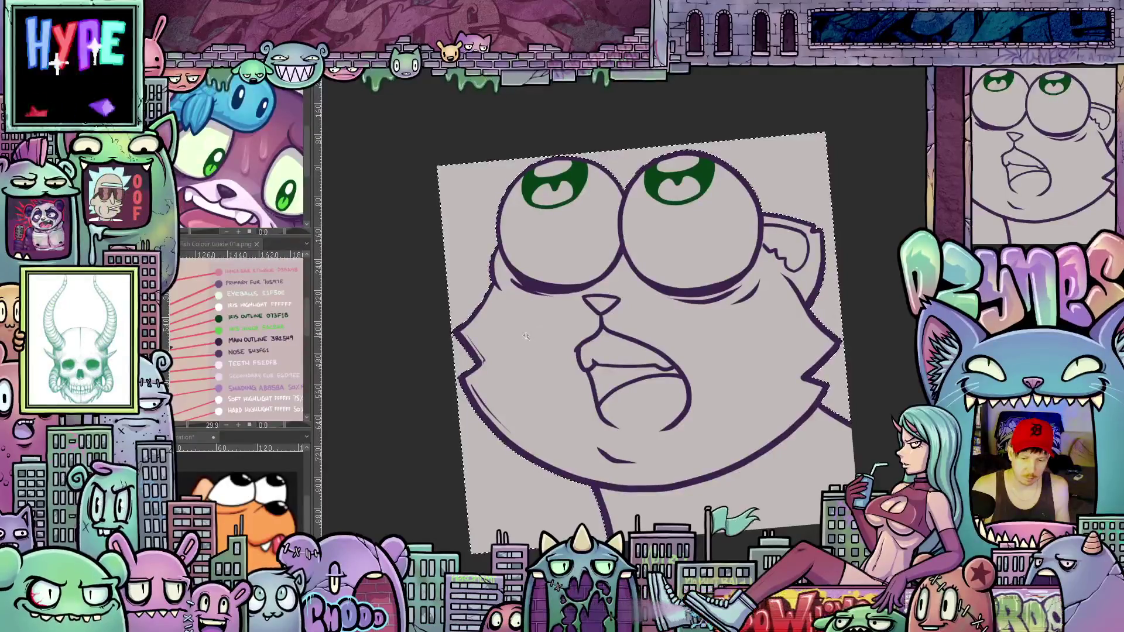
pyautogui.click(193, 21)
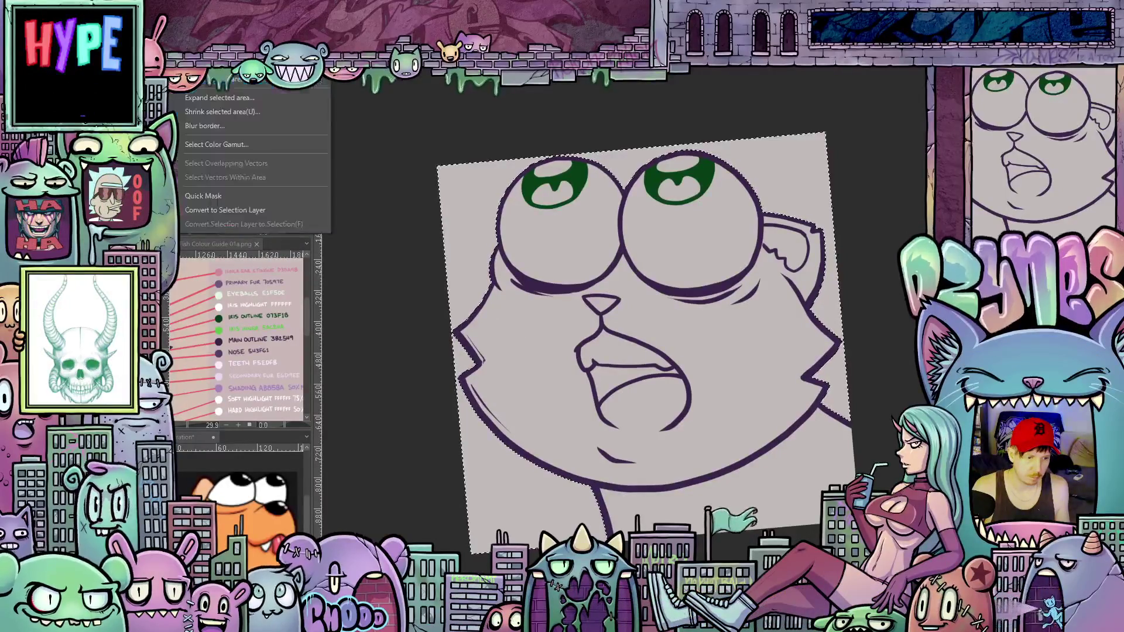
pyautogui.click(214, 97)
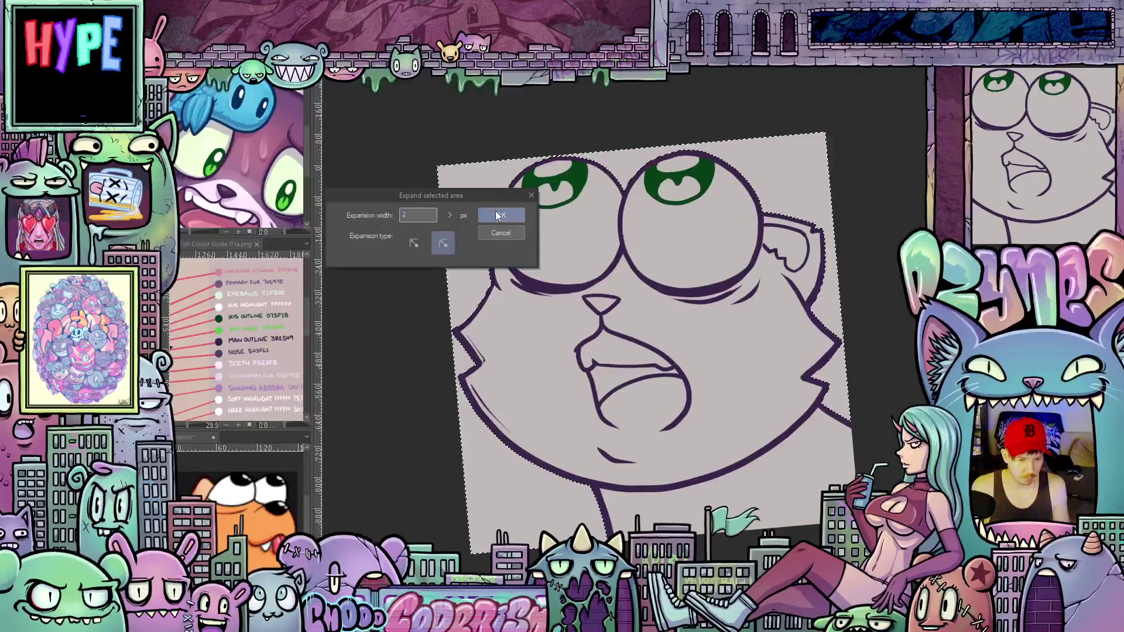
pyautogui.click(501, 219)
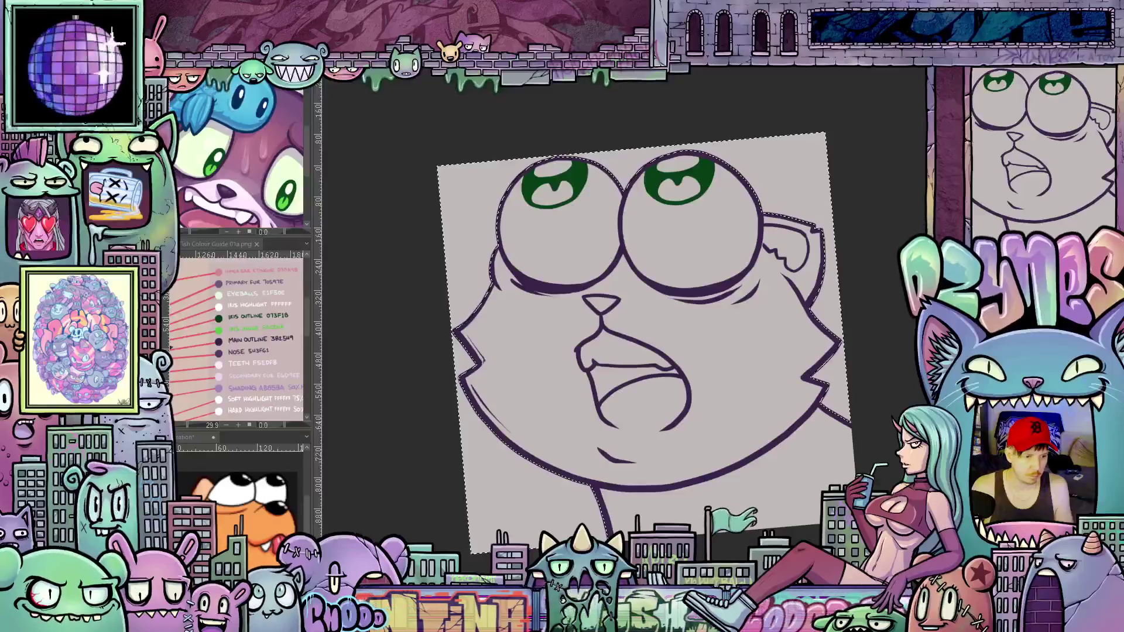
pyautogui.click(194, 22)
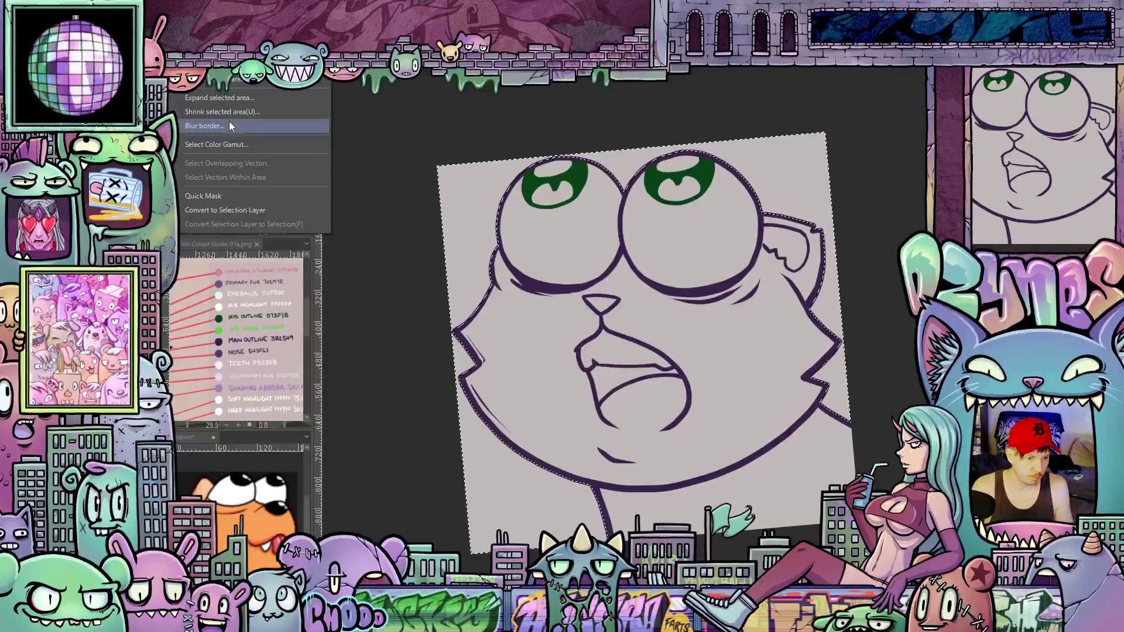
pyautogui.press('Escape')
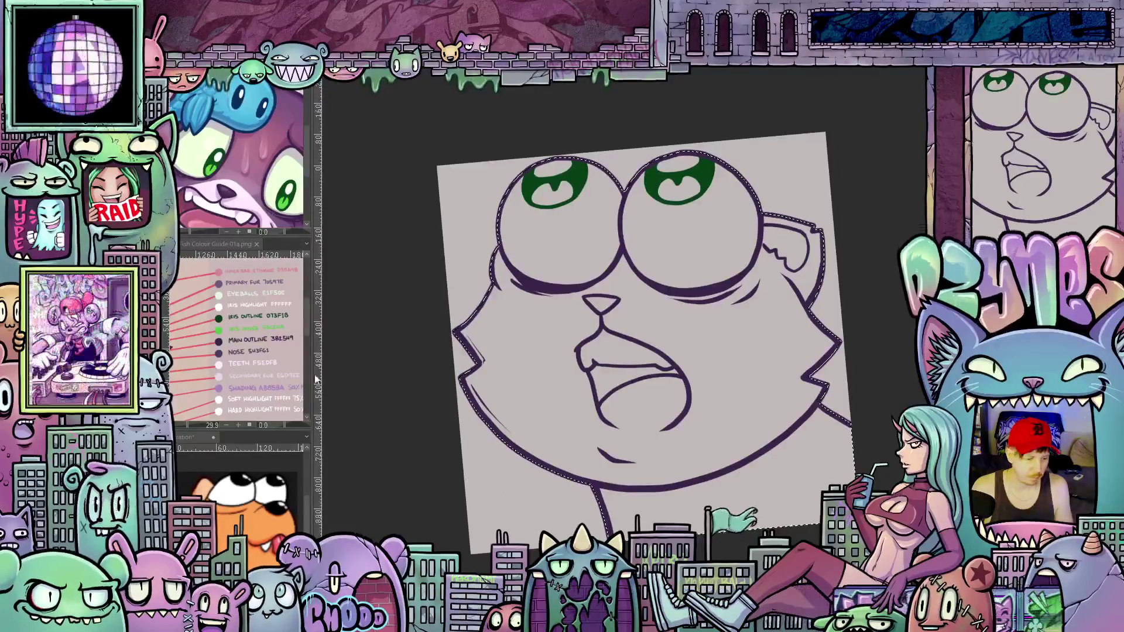
pyautogui.hotkey('ctrl', 'd')
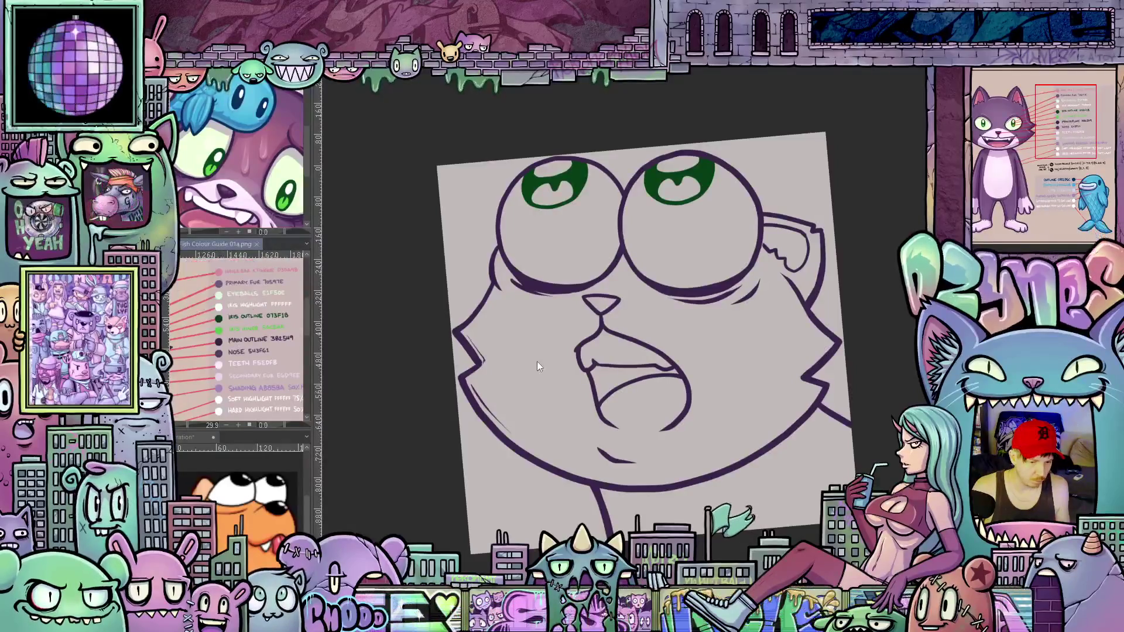
# Select the cat head and fill it flat purple, undoing once and refilling
pyautogui.click(430, 347)
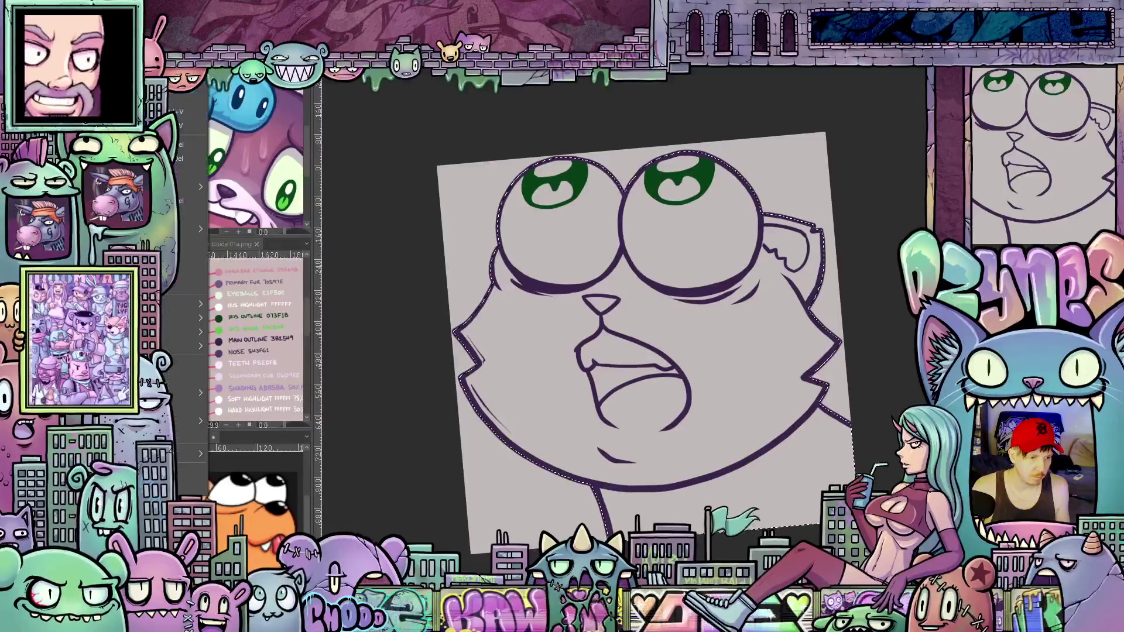
pyautogui.hotkey('alt', 'BackSpace')
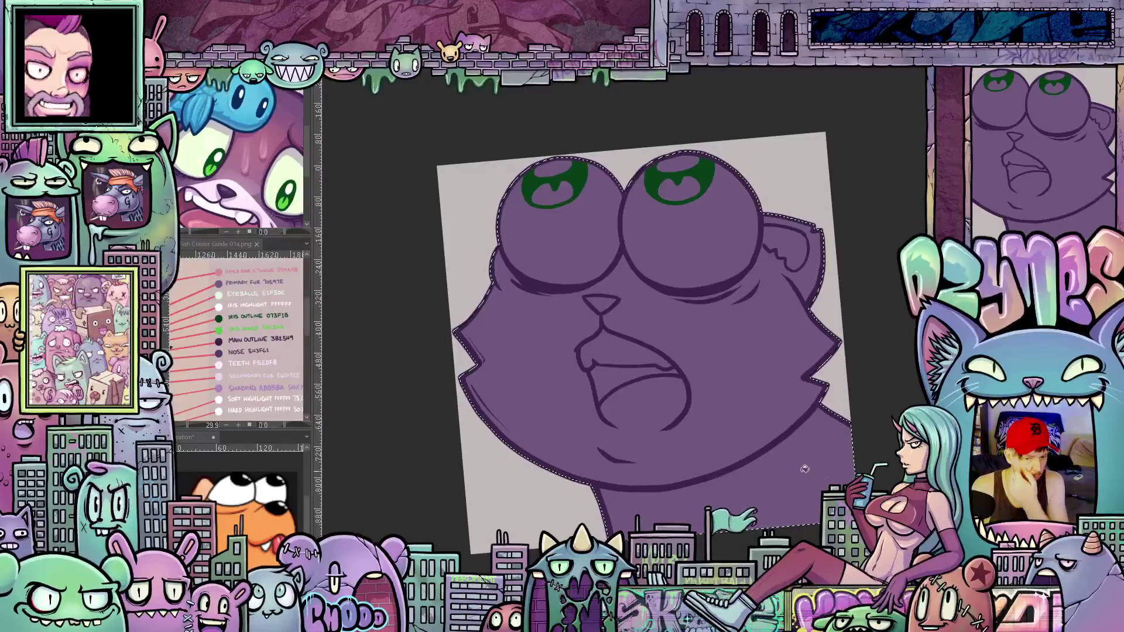
pyautogui.hotkey('ctrl', 'd')
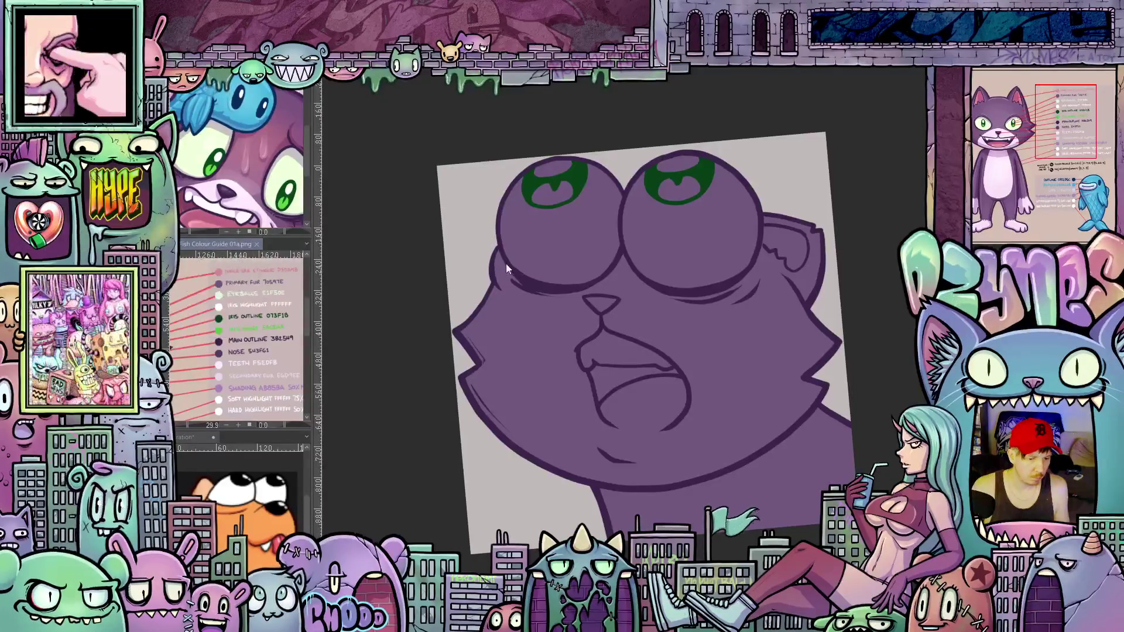
pyautogui.hotkey('ctrl', 'z')
pyautogui.hotkey('ctrl', 'z')
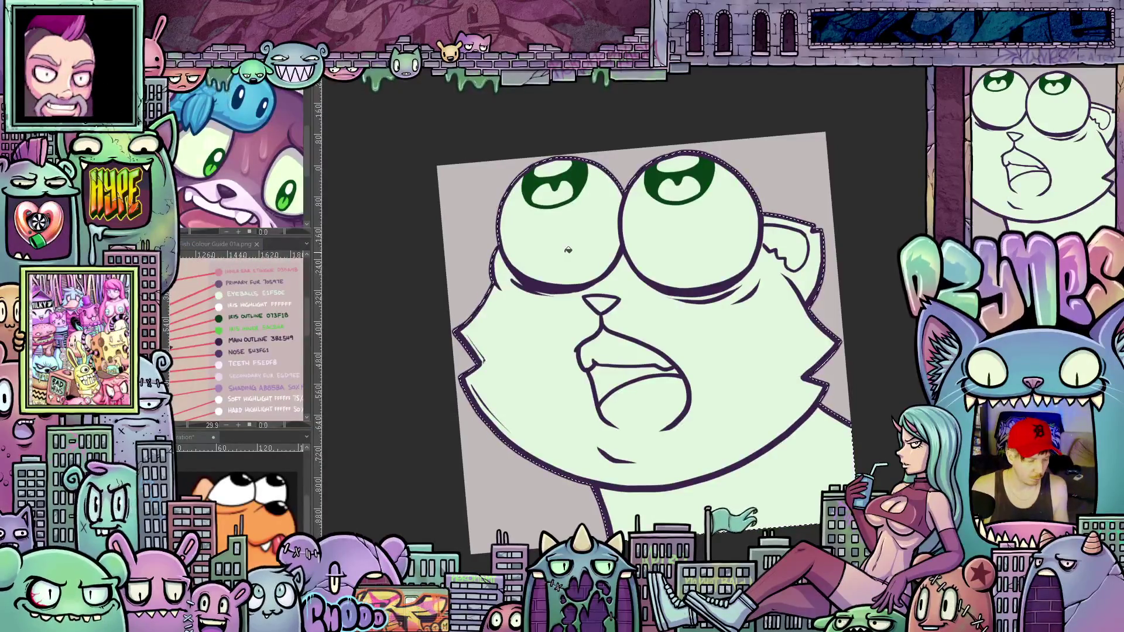
pyautogui.hotkey('alt', 'BackSpace')
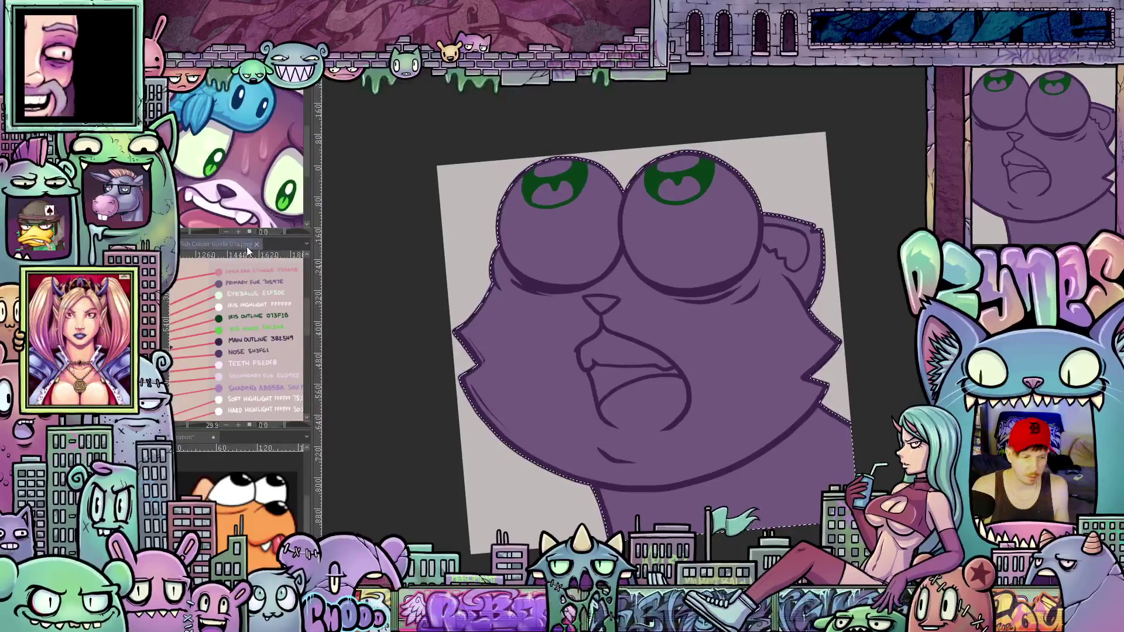
# Fill both eyeballs pale mint green and drop the selection
pyautogui.click(588, 252)
pyautogui.click(658, 254)
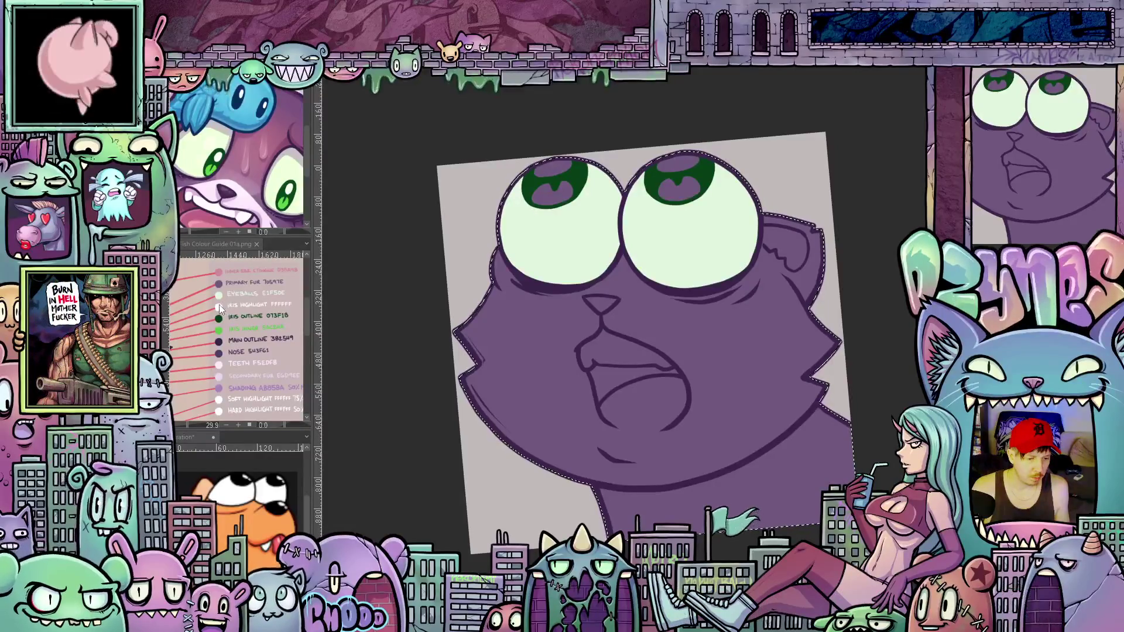
pyautogui.hotkey('ctrl', 'd')
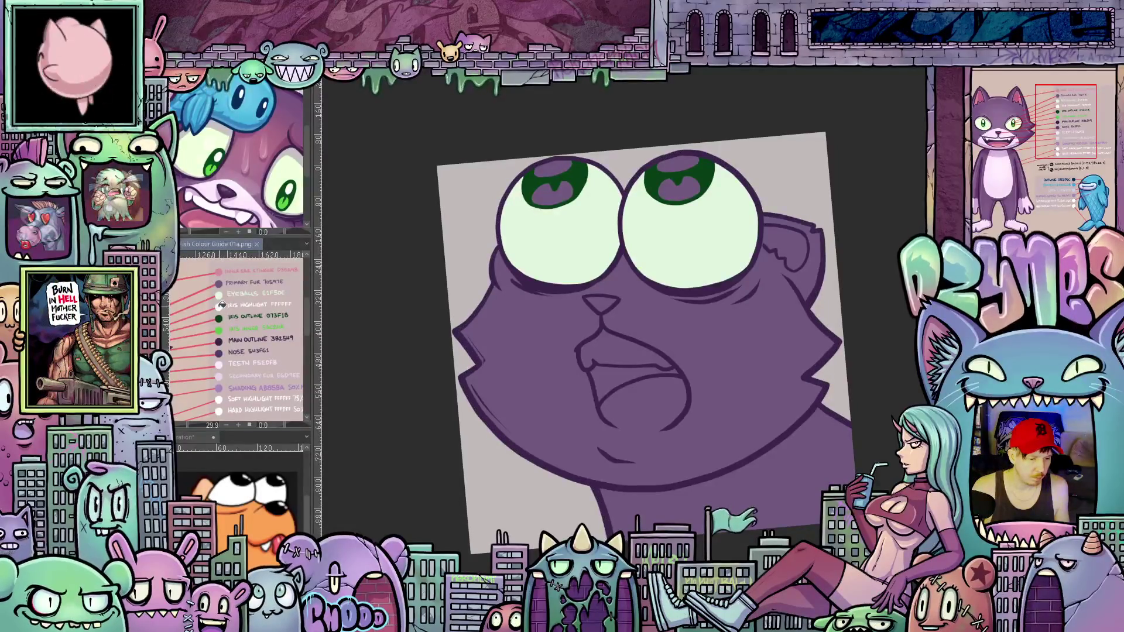
# Sample the iris green from the colour guide and fill both irises with it
pyautogui.hotkey('ctrl', 'shift', 'd')
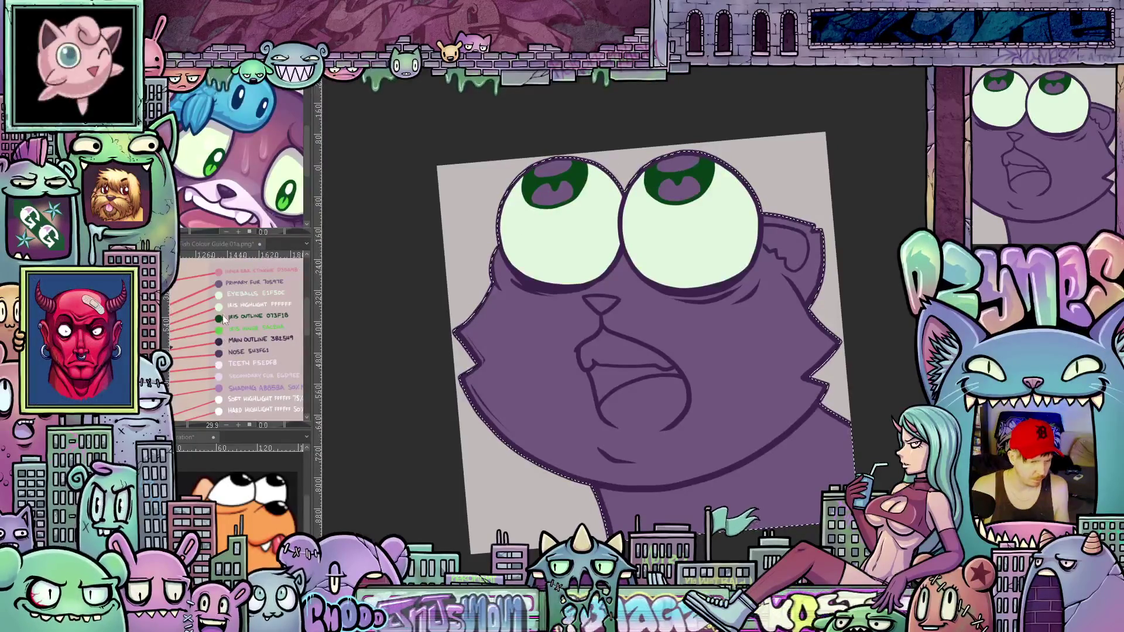
pyautogui.hotkey('ctrl', 'shift', 'a')
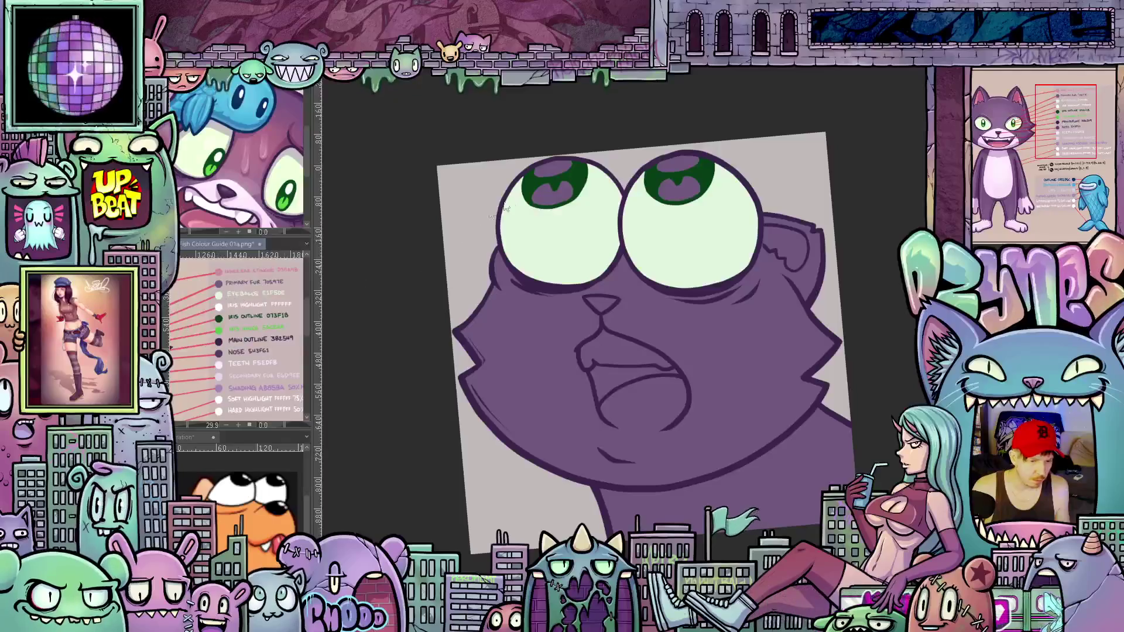
pyautogui.hotkey('ctrl', 'shift', 'd')
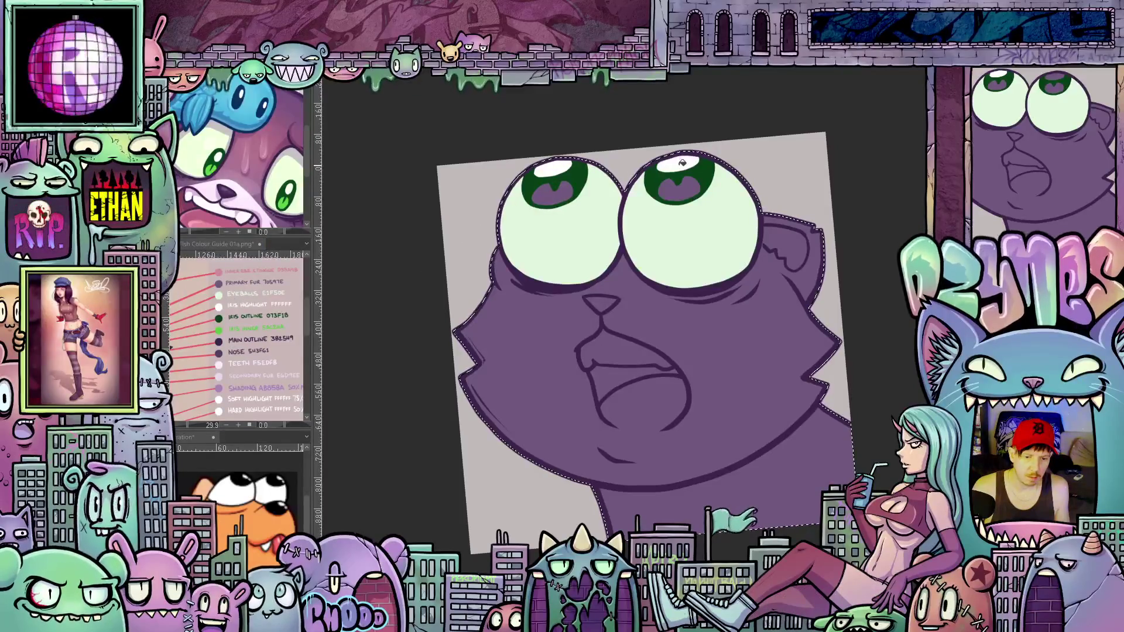
pyautogui.keyDown('alt'); pyautogui.click(220, 329); pyautogui.keyUp('alt')
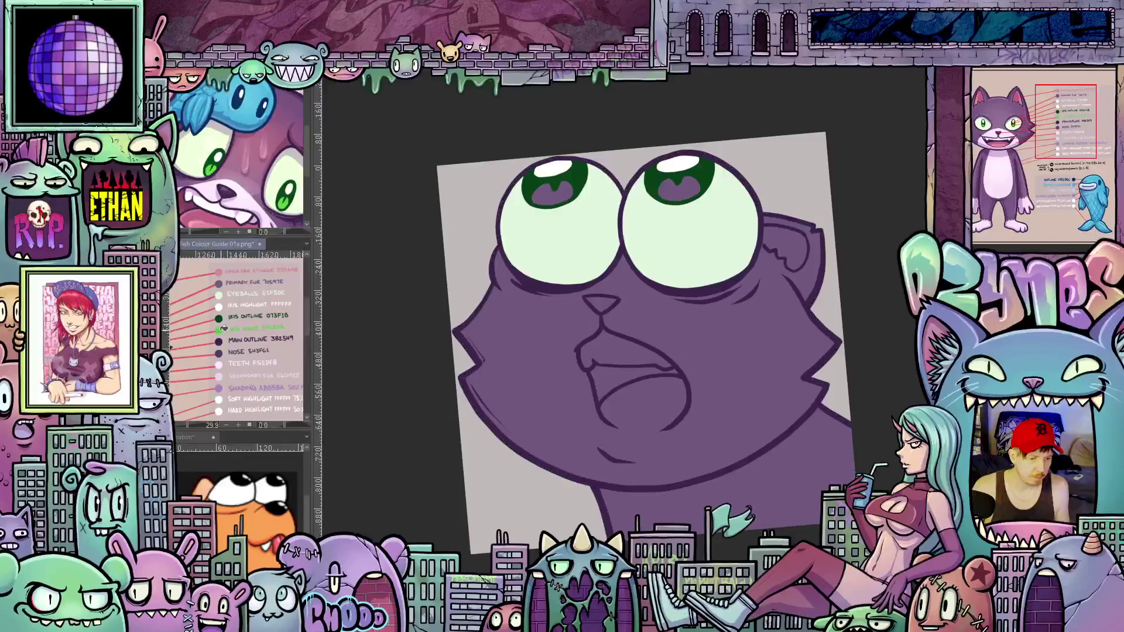
pyautogui.keyDown('alt'); pyautogui.click(219, 327); pyautogui.keyUp('alt')
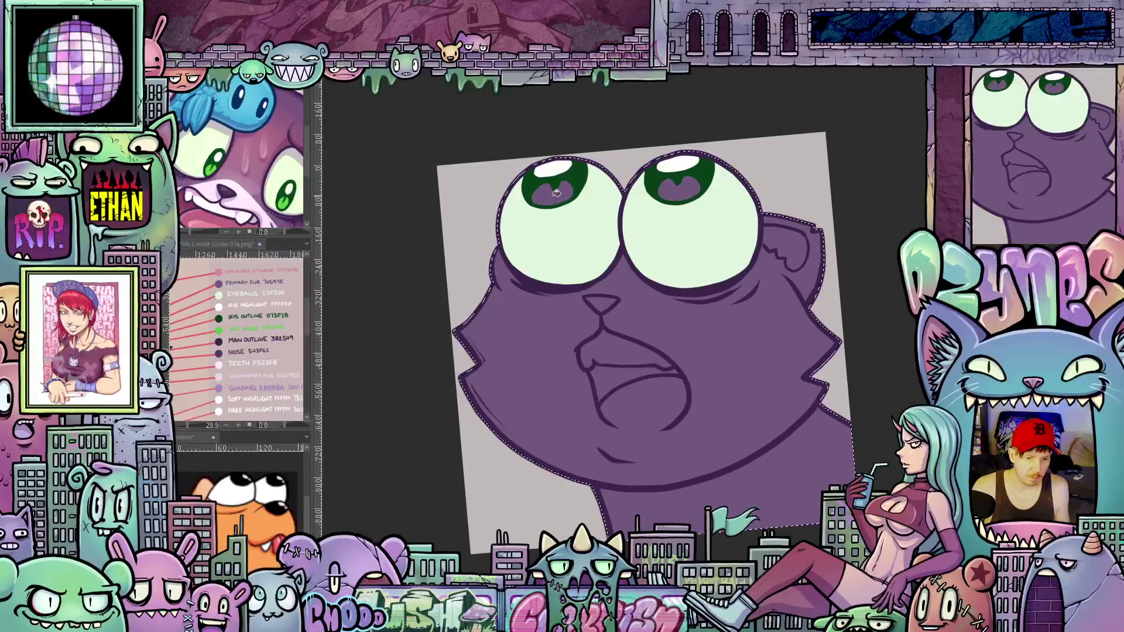
pyautogui.hotkey('ctrl', 'shift', 'd')
pyautogui.click(678, 195)
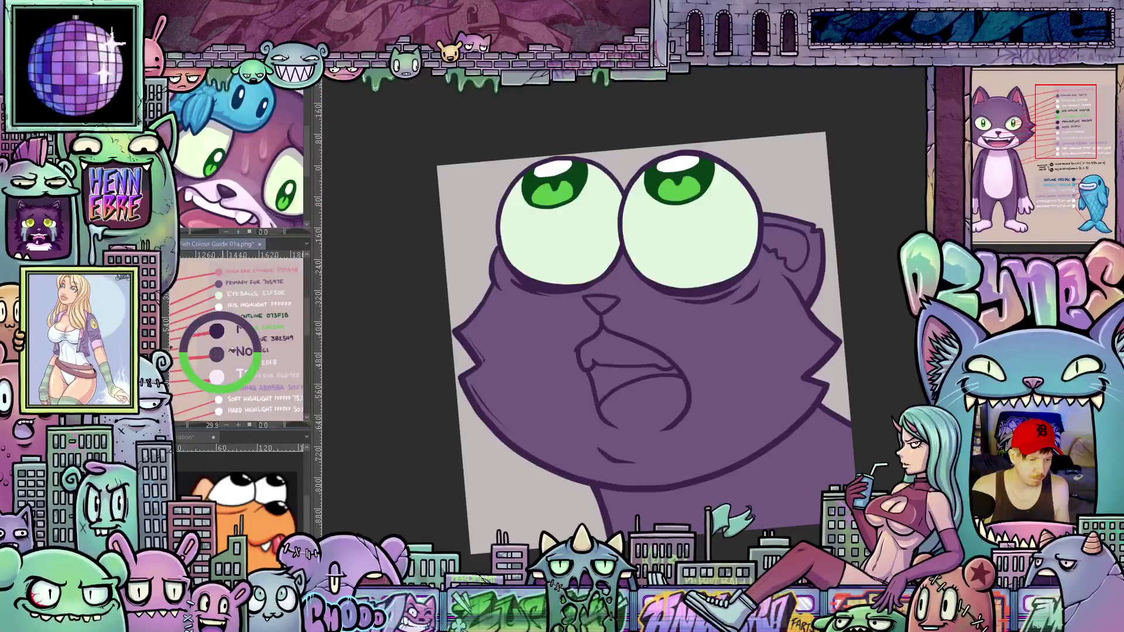
# Fill the nose dark purple and the teeth white using the colour guide swatches
pyautogui.keyDown('alt'); pyautogui.click(219, 351); pyautogui.keyUp('alt')
pyautogui.hotkey('ctrl', 'd')
pyautogui.click(603, 304)
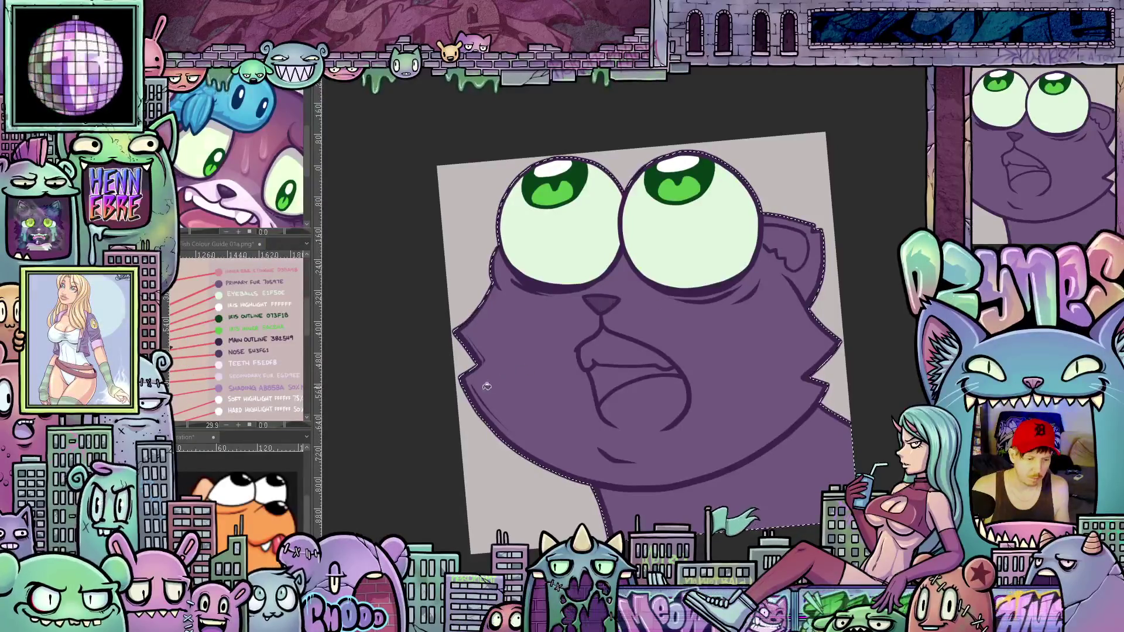
pyautogui.hotkey('ctrl', 'shift', 'd')
pyautogui.hotkey('ctrl', 'd')
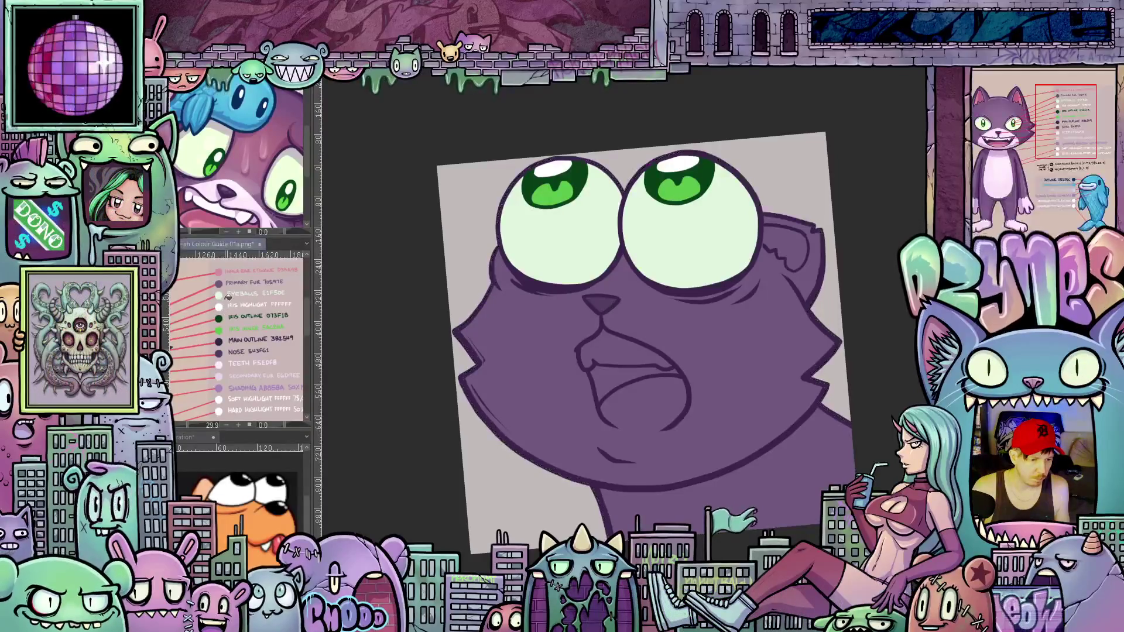
pyautogui.click(226, 359)
pyautogui.click(621, 363)
# Sample the inner-ear pink from the guide and fill one inner ear with it
pyautogui.hotkey('ctrl', 'shift', 'd')
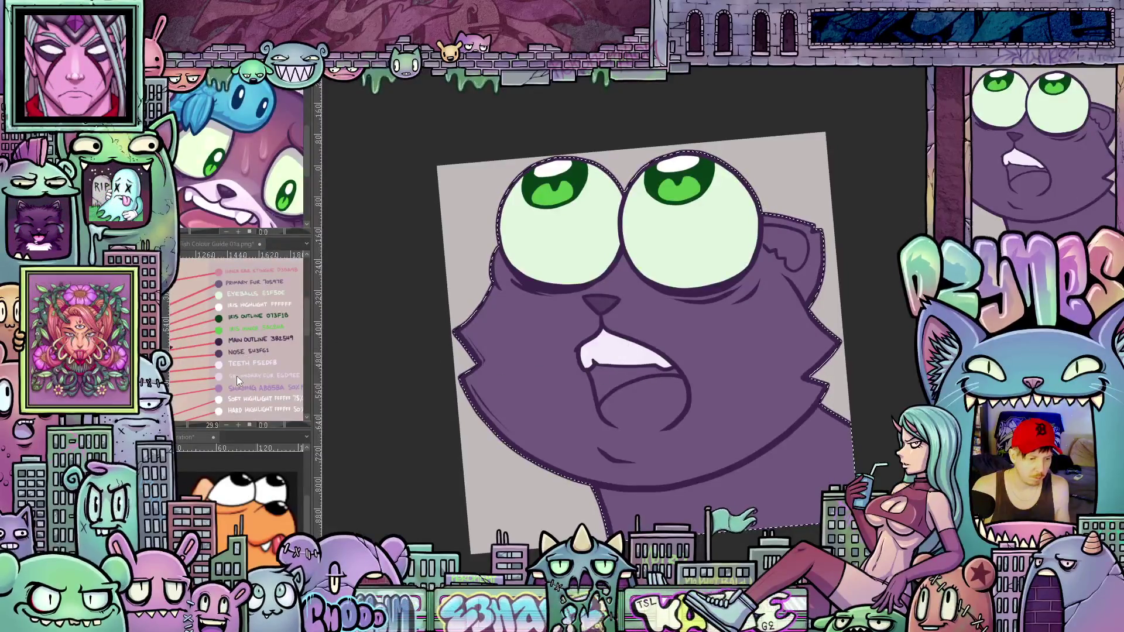
pyautogui.hotkey('ctrl', 'shift', 'a')
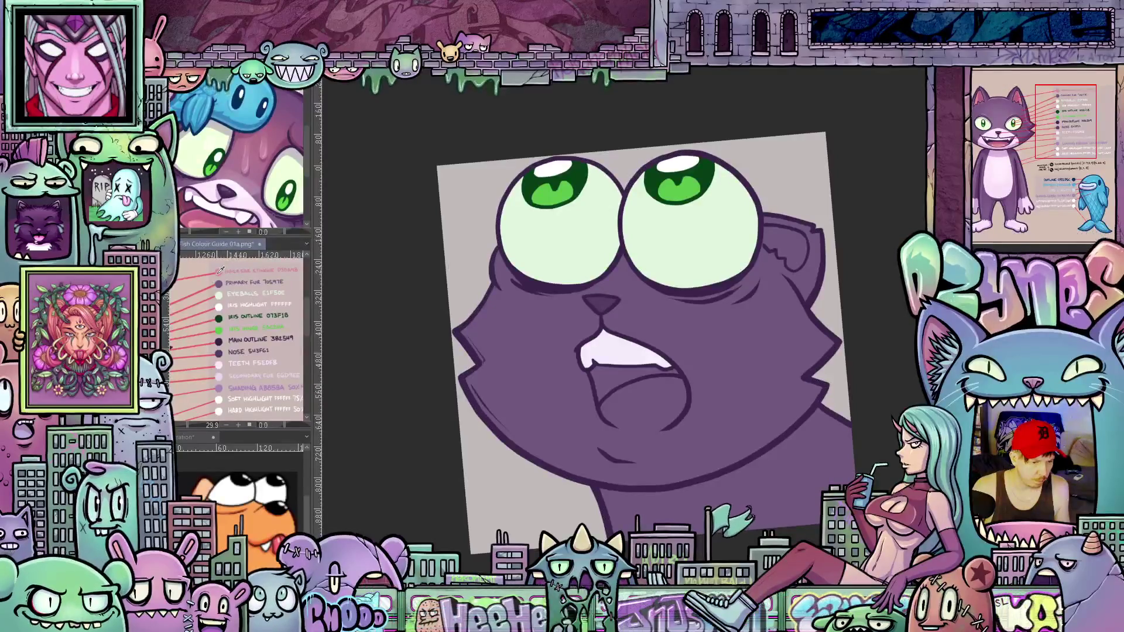
pyautogui.click(222, 268)
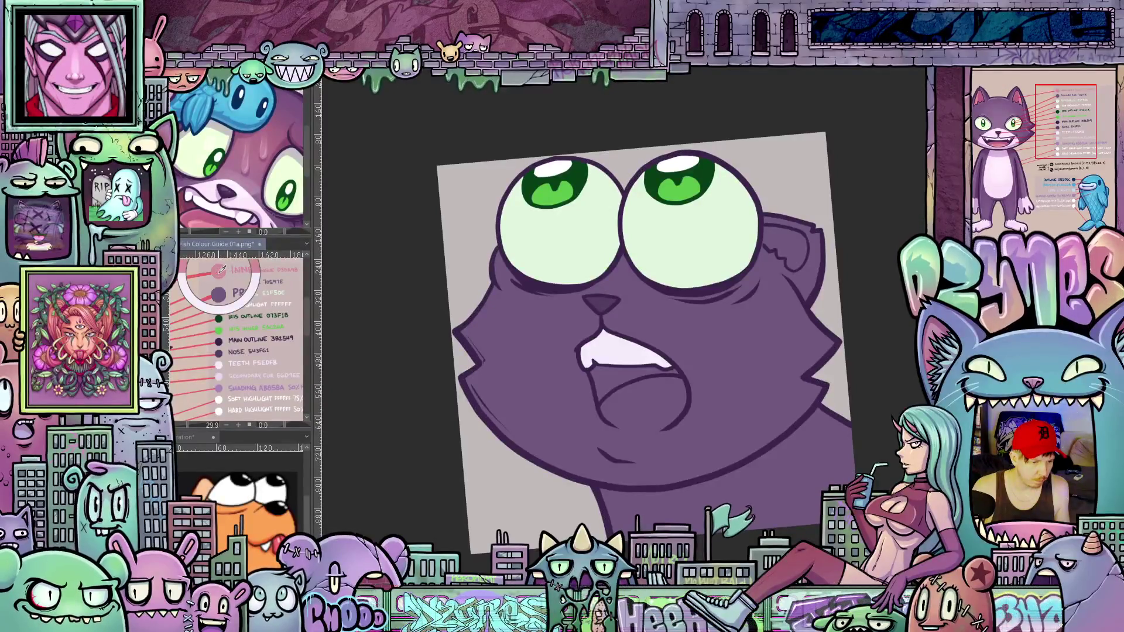
pyautogui.click(795, 247)
pyautogui.hotkey('ctrl', 'shift', 'd')
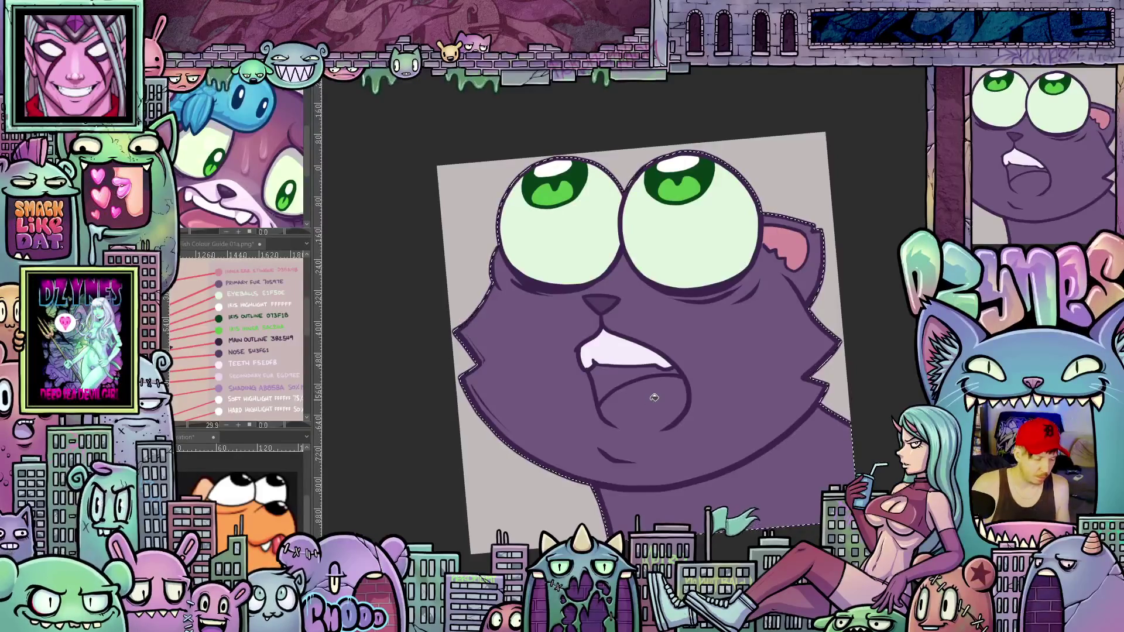
# Turn the canvas to reach the open mouth and fill the tongue area pink
pyautogui.moveTo(654, 397)
pyautogui.mouseDown()
pyautogui.moveTo(541, 376)
pyautogui.moveTo(543, 387)
pyautogui.moveTo(546, 345)
pyautogui.mouseUp()
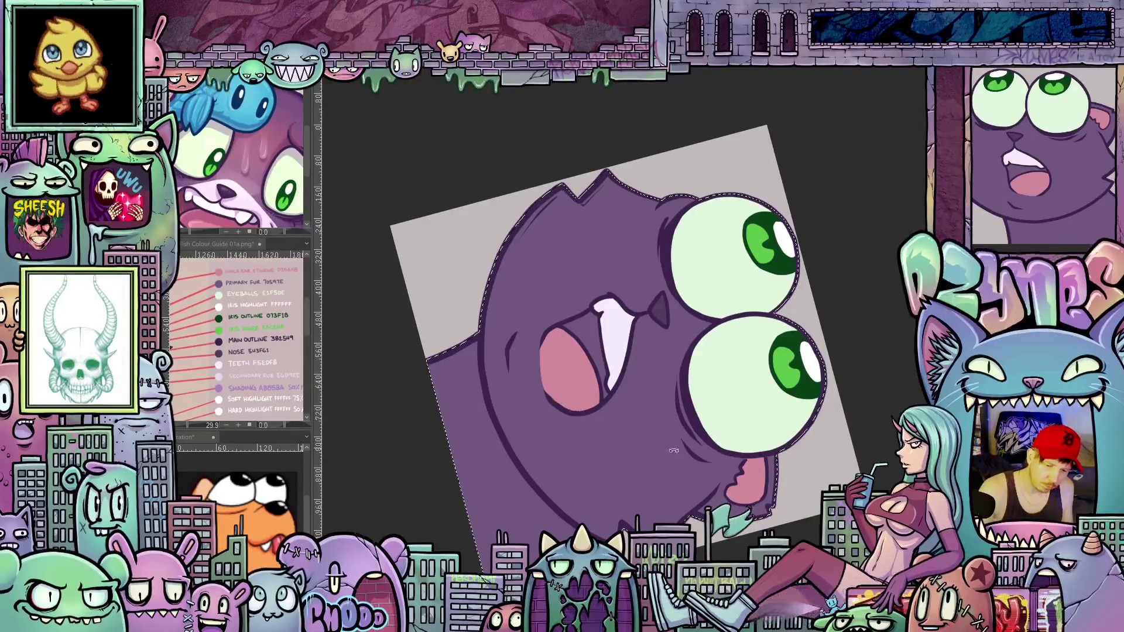
pyautogui.moveTo(553, 397); pyautogui.dragTo(804, 310)
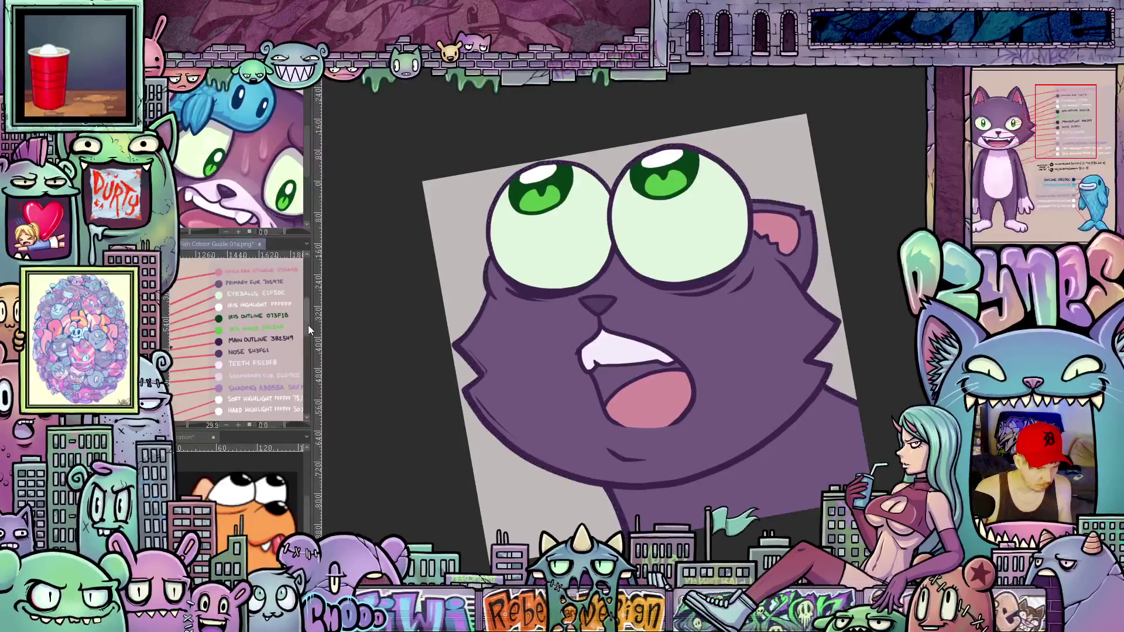
pyautogui.moveTo(309, 321); pyautogui.dragTo(313, 323)
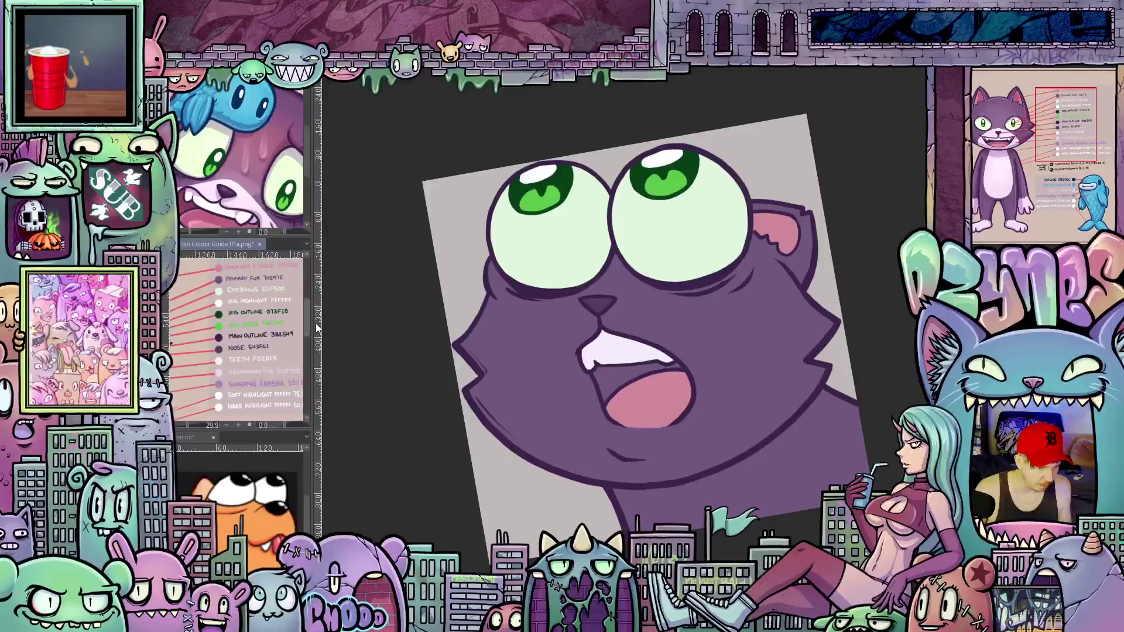
# Select and deselect the cat silhouette, then pan the reference Sub View onto the reference cat's face
pyautogui.moveTo(315, 325); pyautogui.dragTo(316, 323)
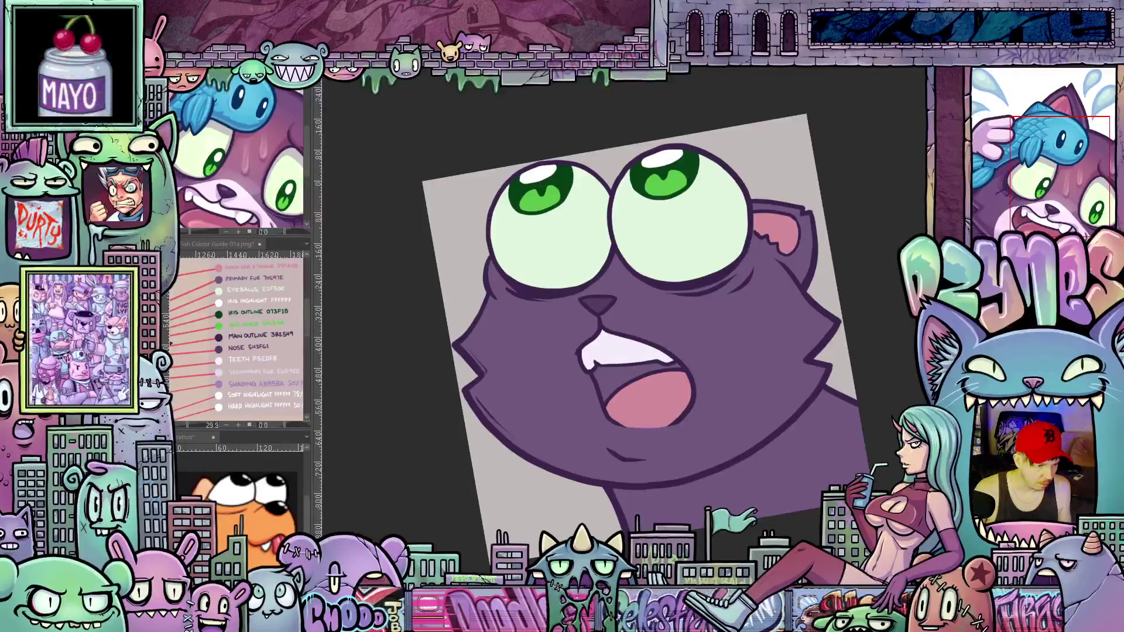
pyautogui.click(598, 380)
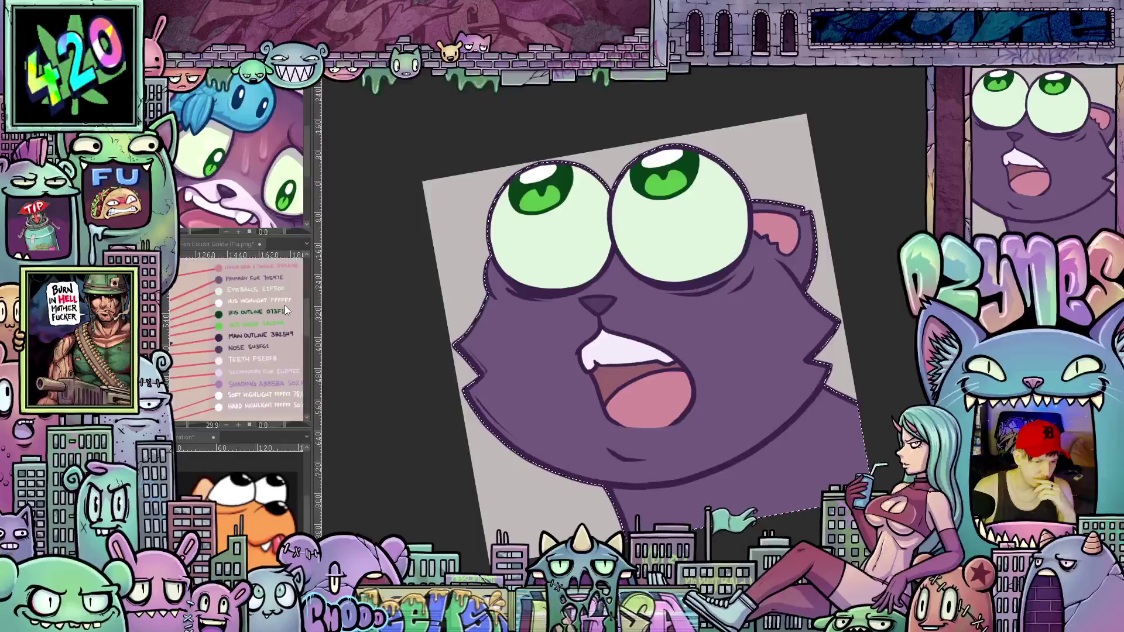
pyautogui.hotkey('ctrl', 'shift', 'a')
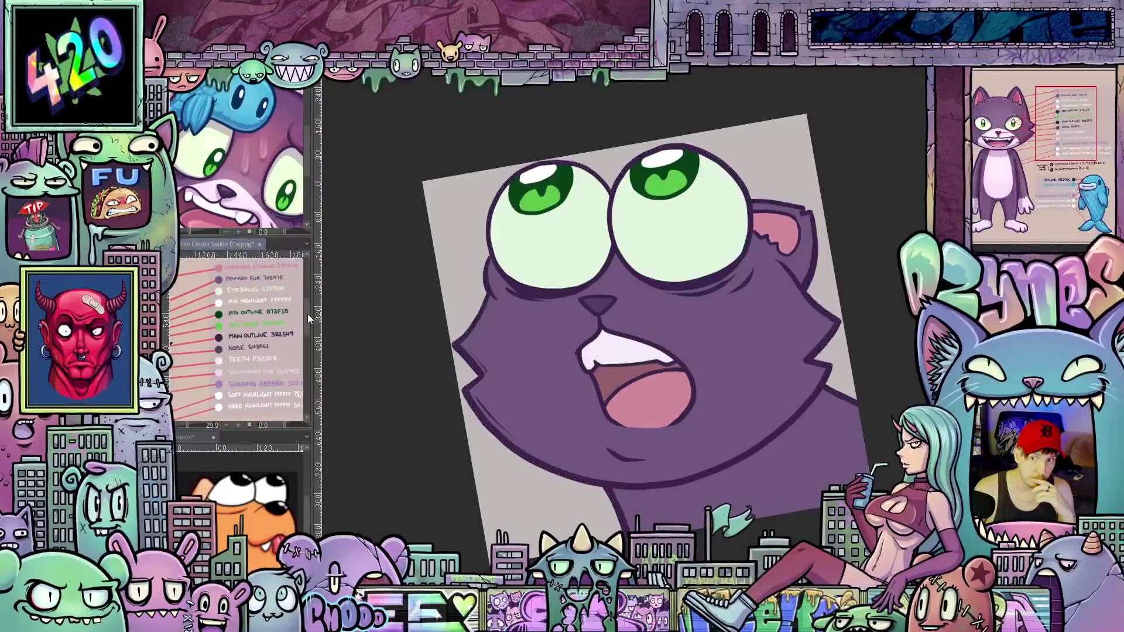
pyautogui.scroll(-1, 310, 314)
pyautogui.scroll(-1, 310, 319)
pyautogui.scroll(-1, 312, 317)
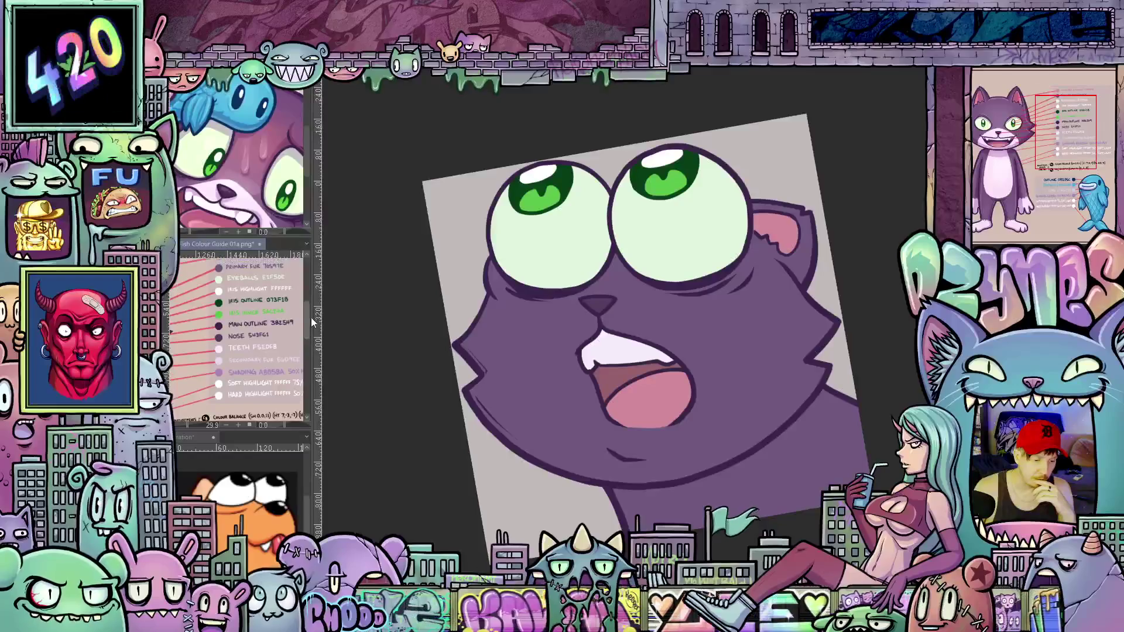
pyautogui.scroll(1, 311, 317)
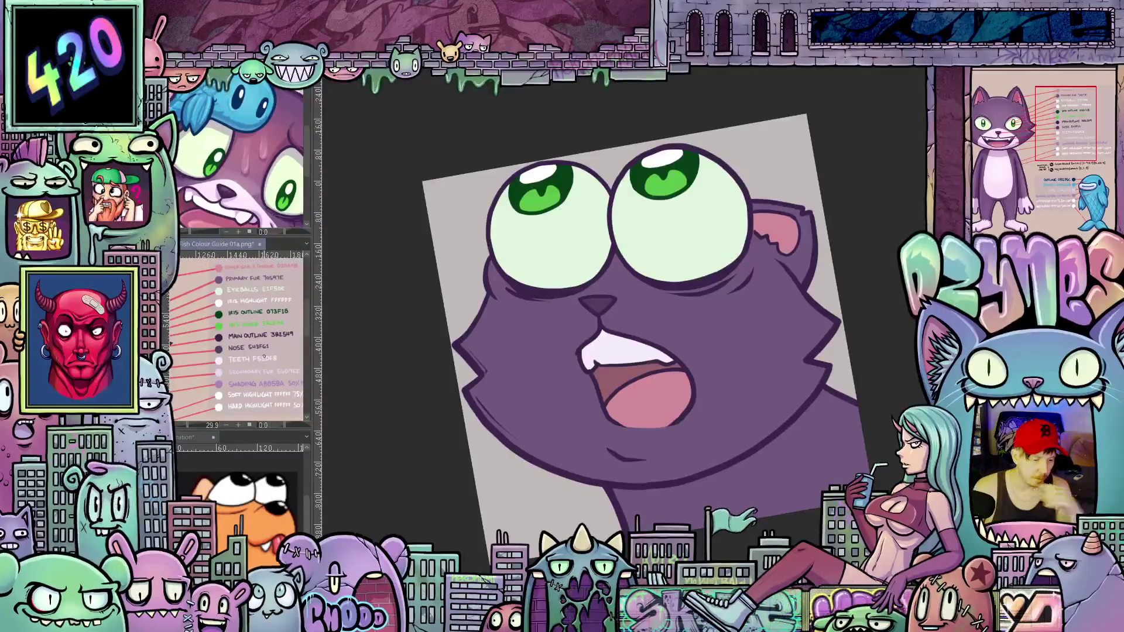
pyautogui.moveTo(226, 345)
pyautogui.mouseDown()
pyautogui.moveTo(277, 357)
pyautogui.moveTo(265, 360)
pyautogui.mouseUp()
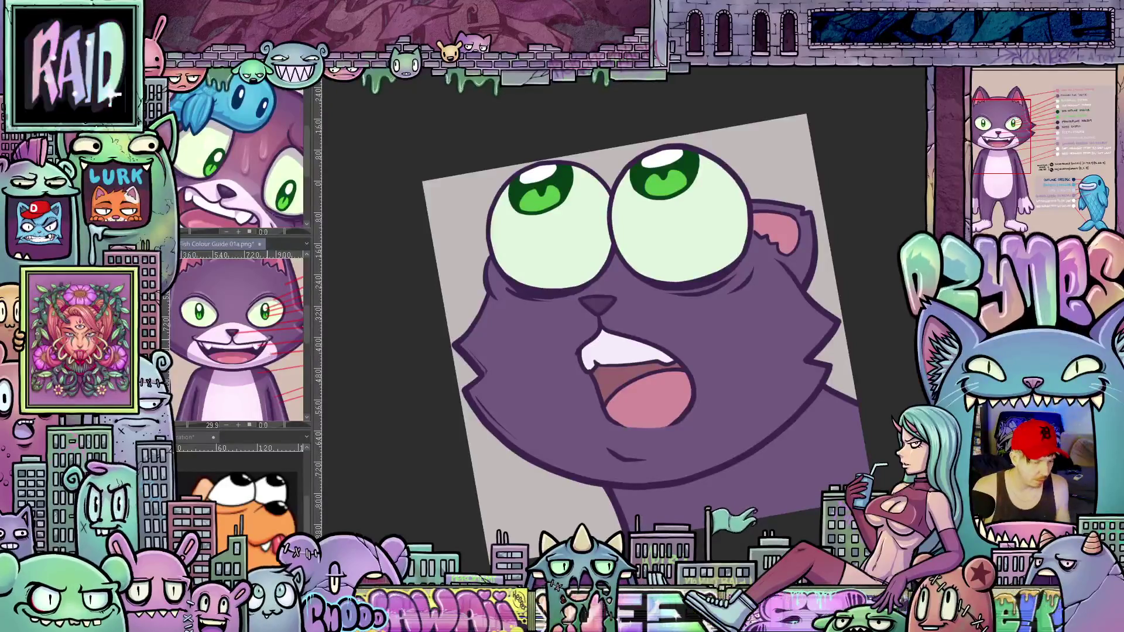
pyautogui.moveTo(270, 343)
pyautogui.mouseDown()
pyautogui.moveTo(258, 326)
pyautogui.moveTo(275, 330)
pyautogui.mouseUp()
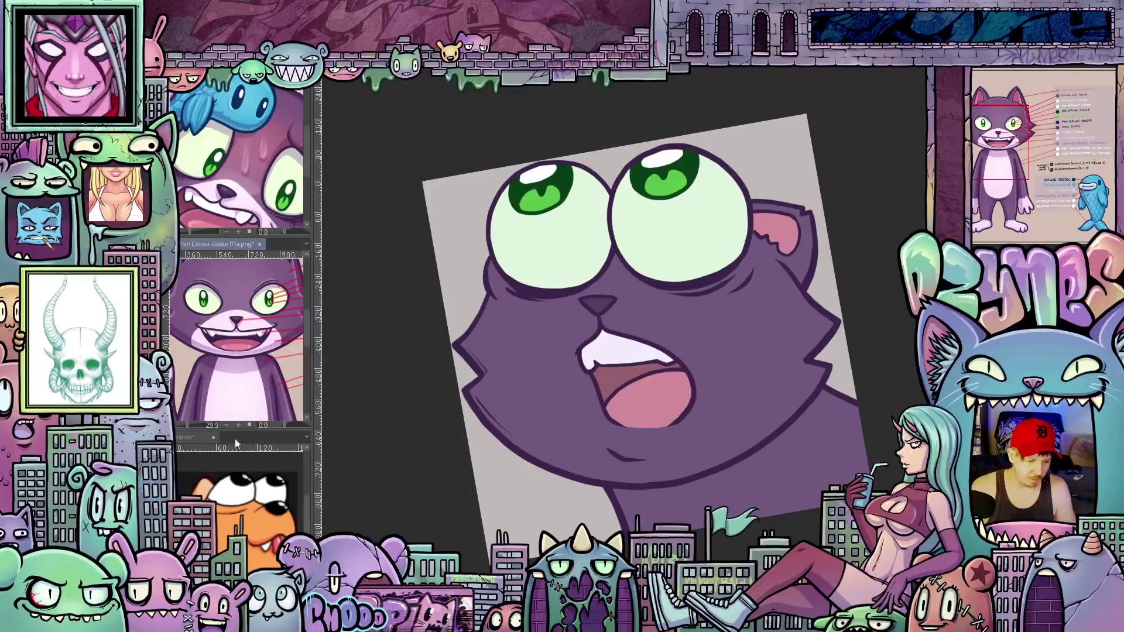
pyautogui.scroll(-10, 735, 352)
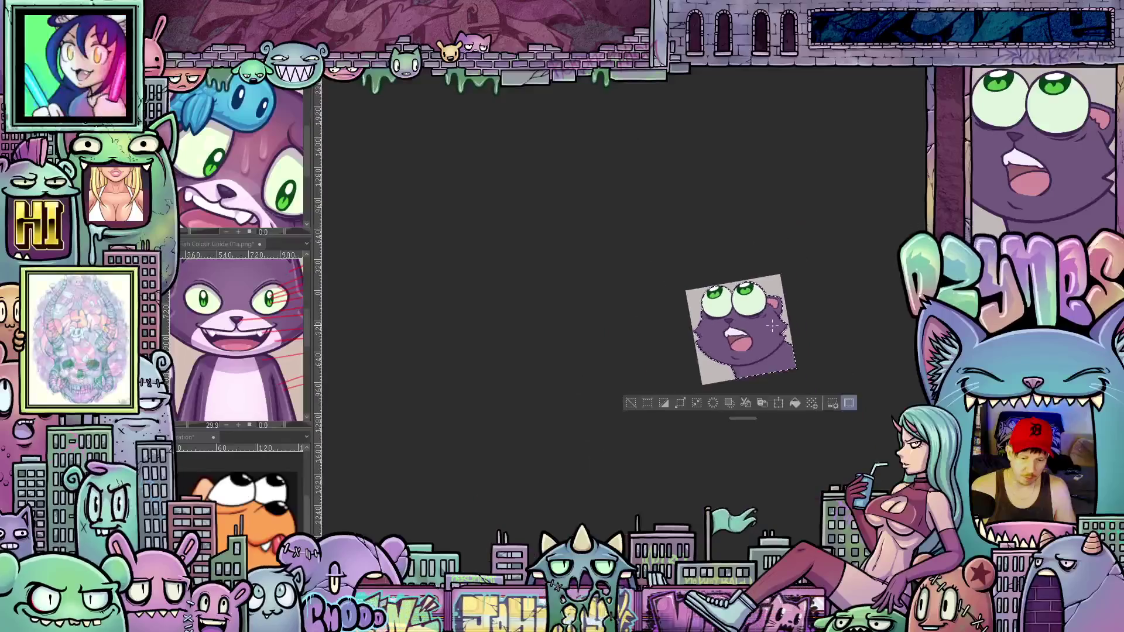
pyautogui.scroll(-2, 762, 327)
pyautogui.scroll(-2, 763, 327)
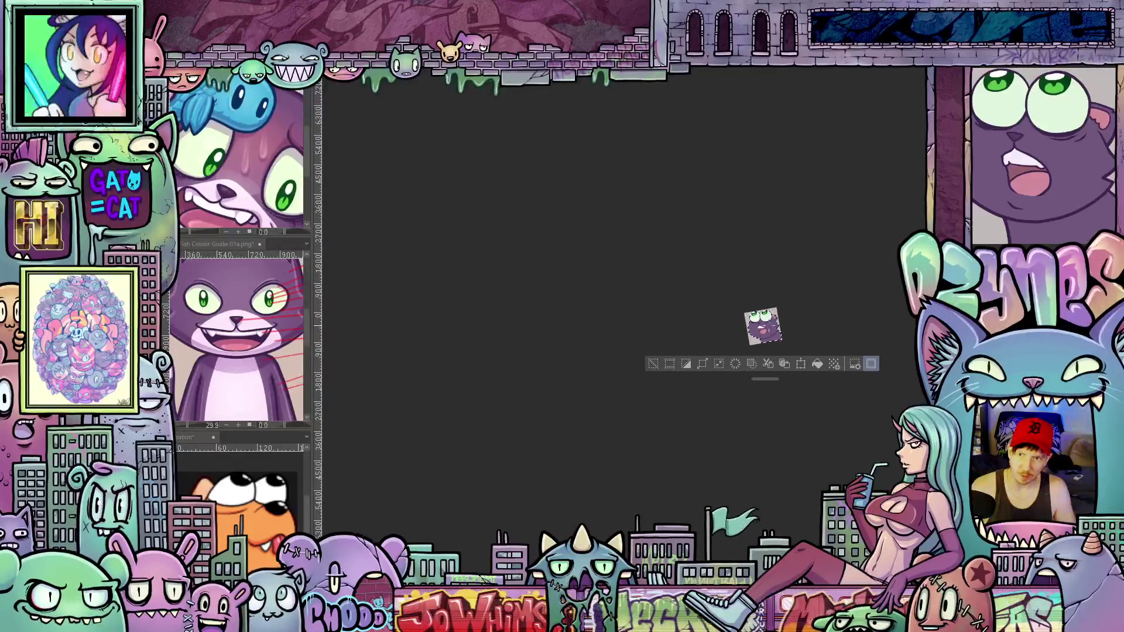
pyautogui.scroll(2, 762, 327)
pyautogui.scroll(3, 765, 327)
pyautogui.scroll(2, 768, 327)
pyautogui.scroll(2, 768, 328)
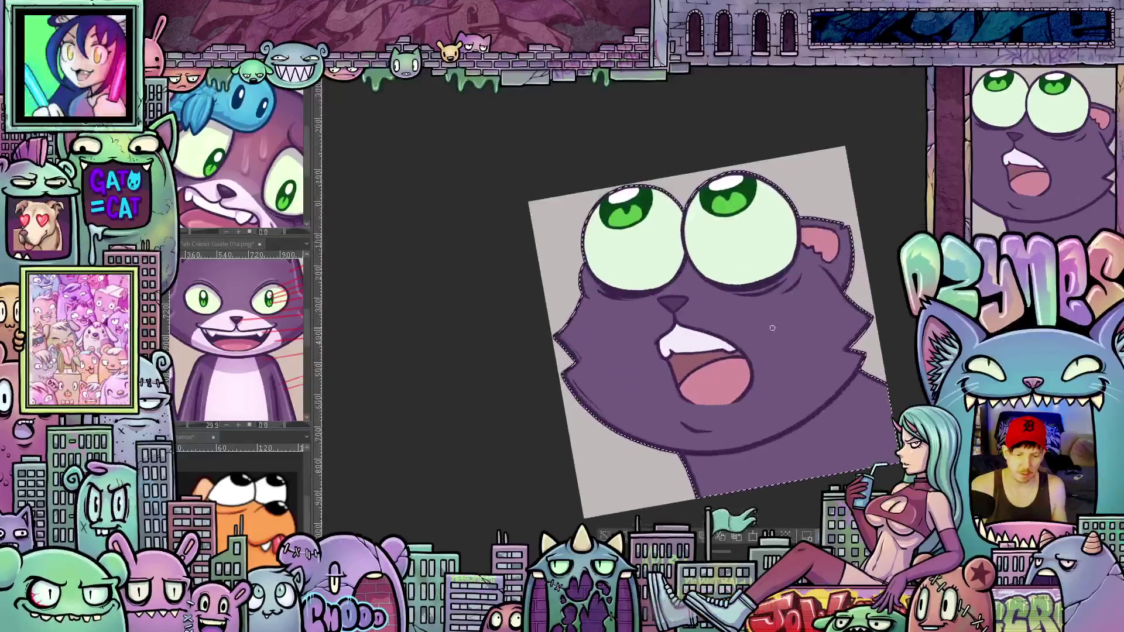
pyautogui.scroll(1, 785, 329)
pyautogui.scroll(1, 786, 329)
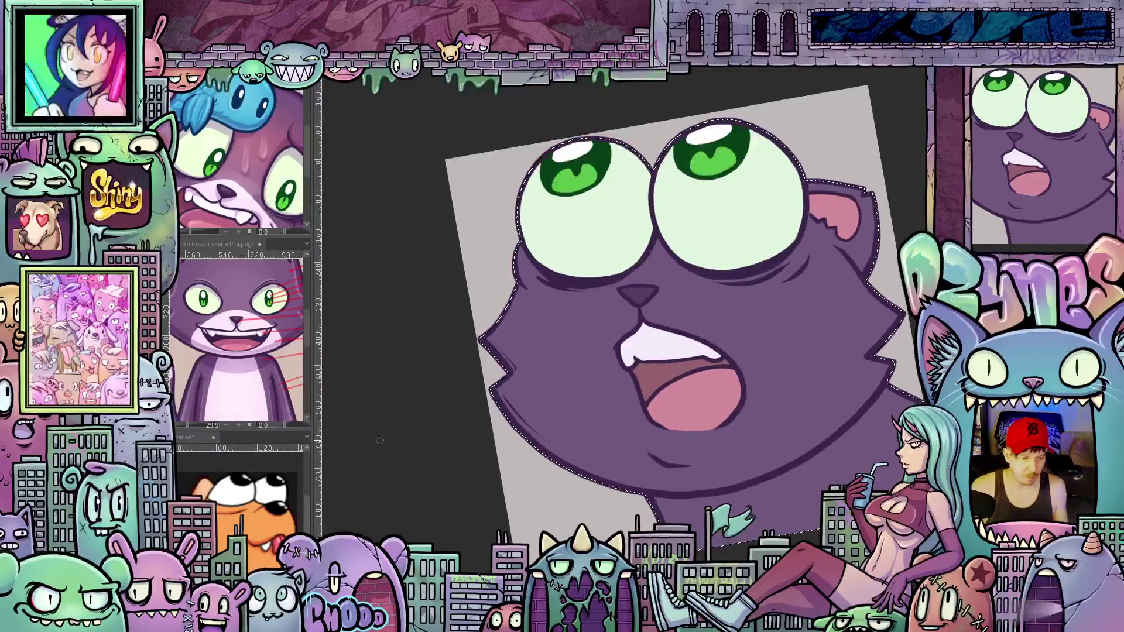
# Pan the reference window to the colour guide notes and return focus to the canvas
pyautogui.click(263, 306)
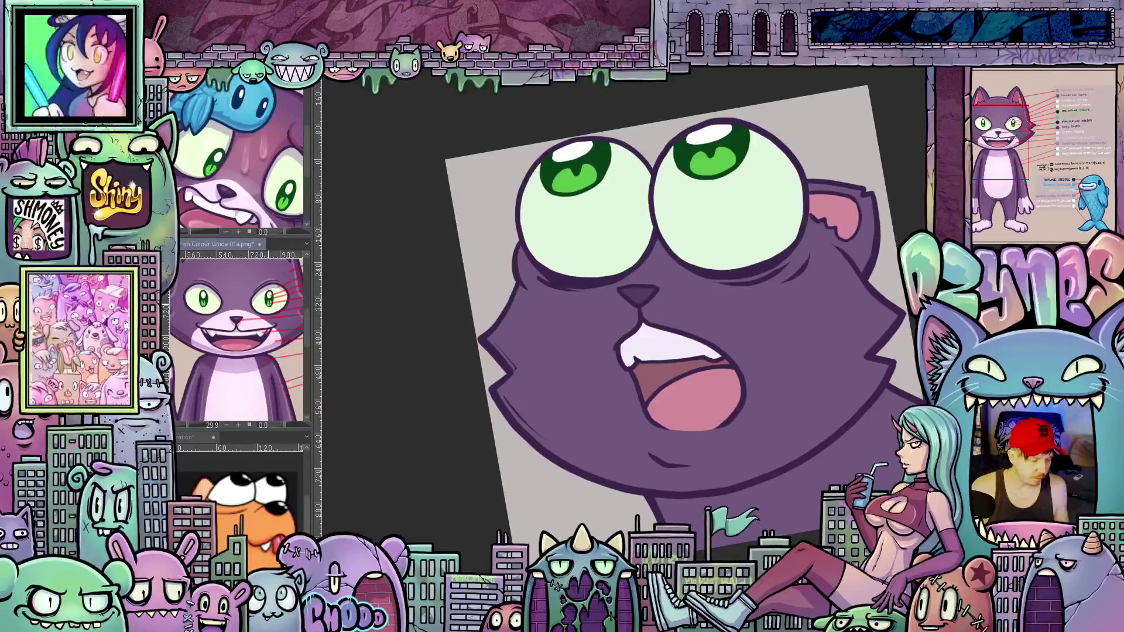
pyautogui.moveTo(262, 305); pyautogui.dragTo(112, 328)
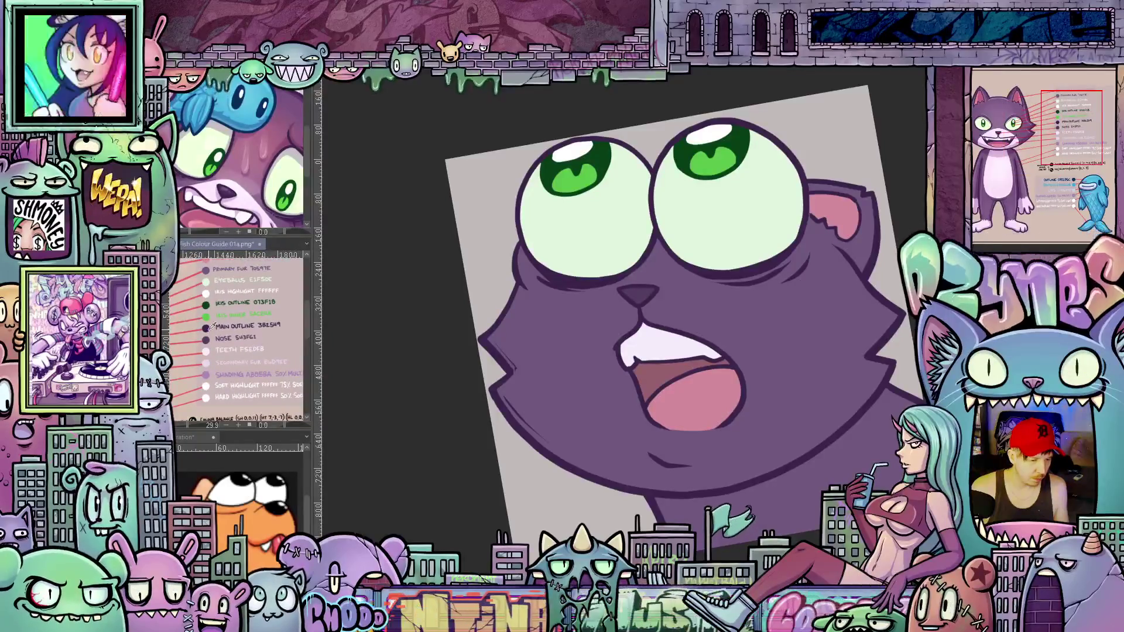
pyautogui.click(423, 347)
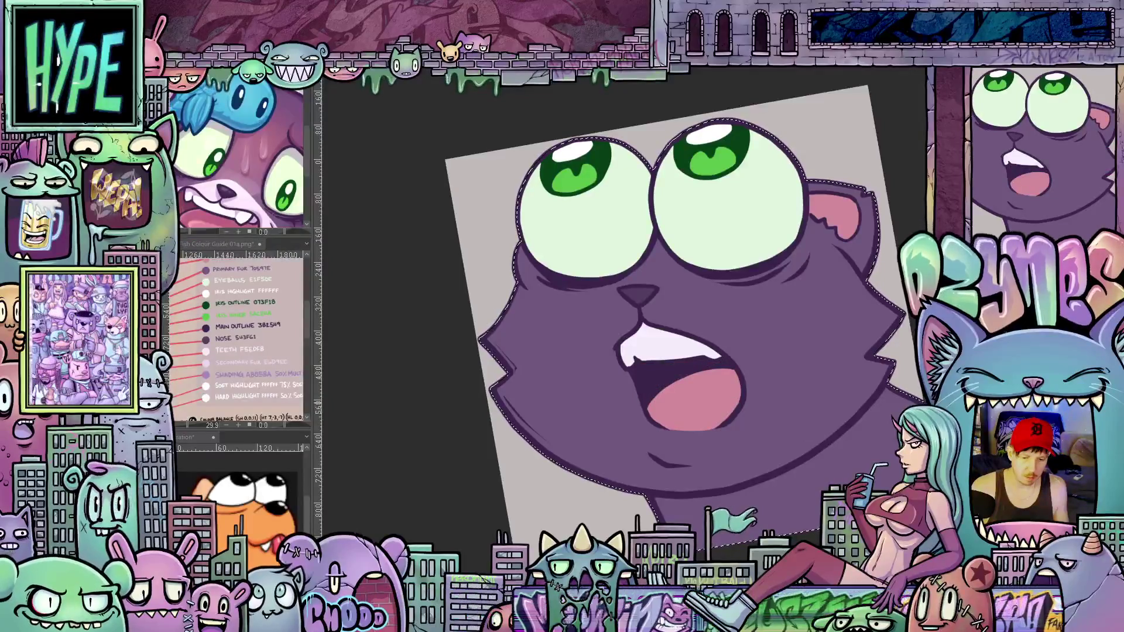
pyautogui.scroll(-2, 700, 392)
pyautogui.scroll(-3, 700, 391)
pyautogui.scroll(-2, 790, 404)
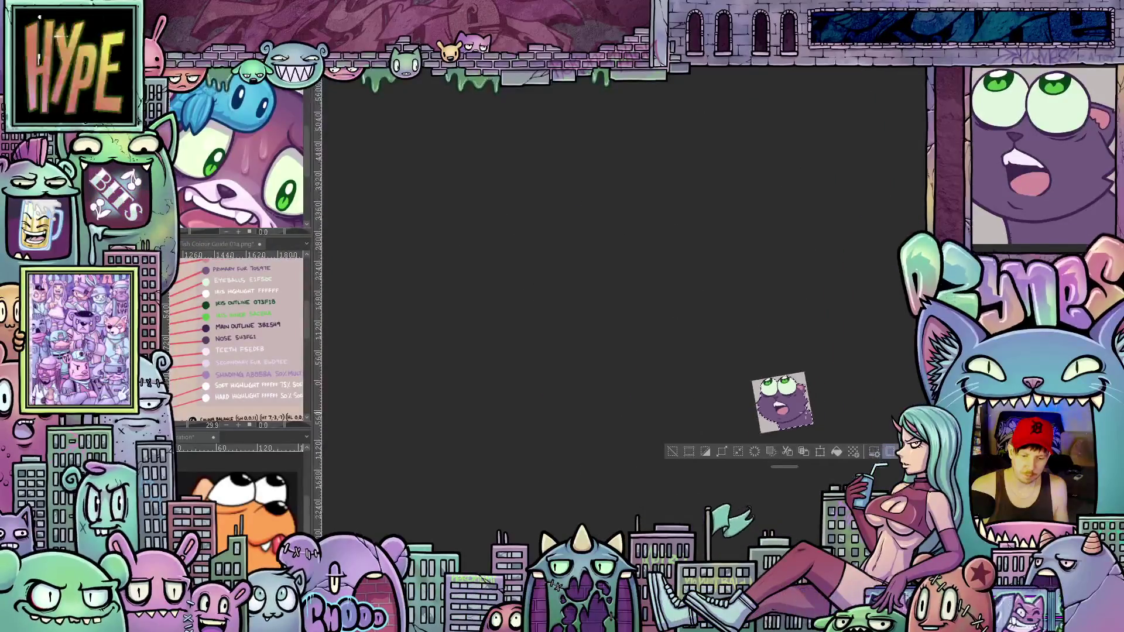
pyautogui.scroll(-1, 801, 412)
pyautogui.scroll(-1, 788, 406)
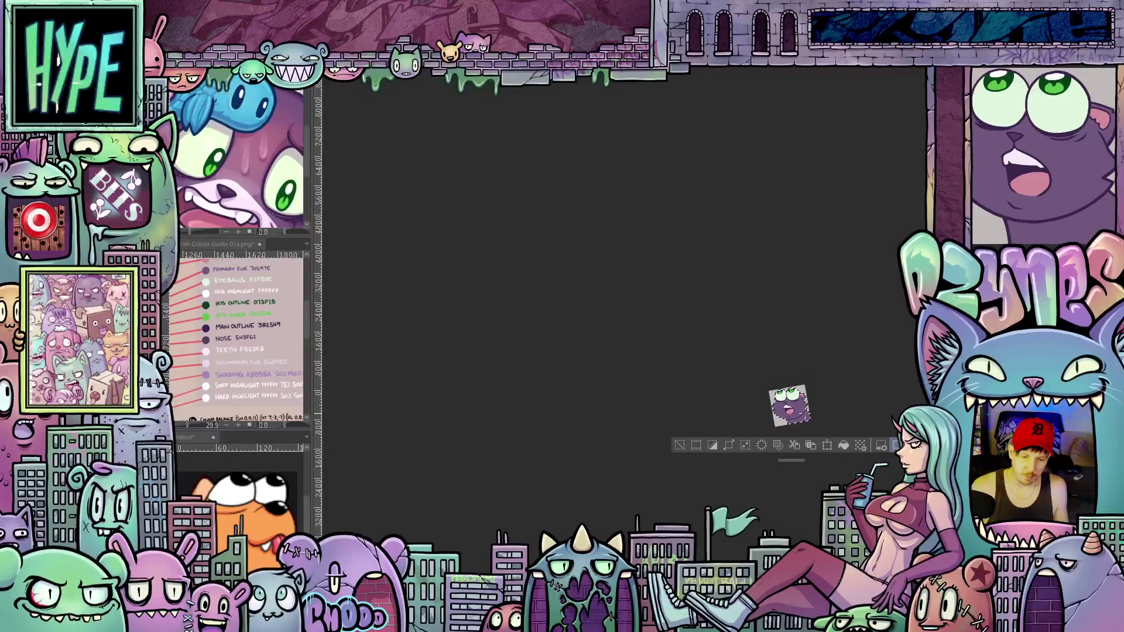
pyautogui.scroll(1, 794, 413)
pyautogui.scroll(2, 794, 412)
pyautogui.scroll(2, 792, 417)
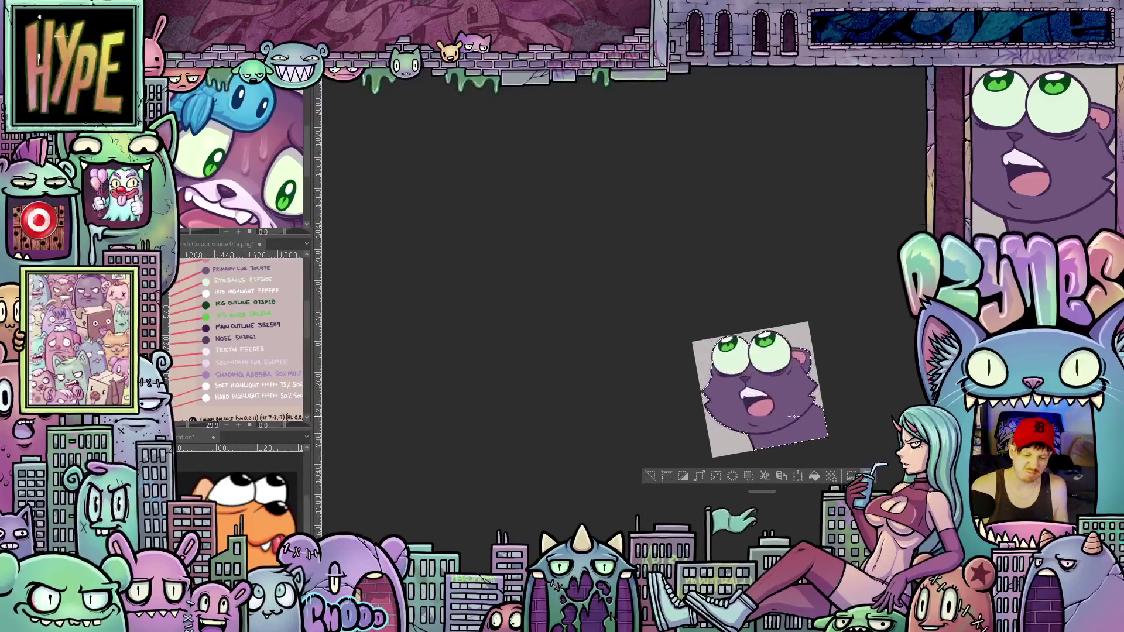
pyautogui.scroll(1, 794, 415)
pyautogui.scroll(2, 790, 410)
pyautogui.scroll(2, 787, 406)
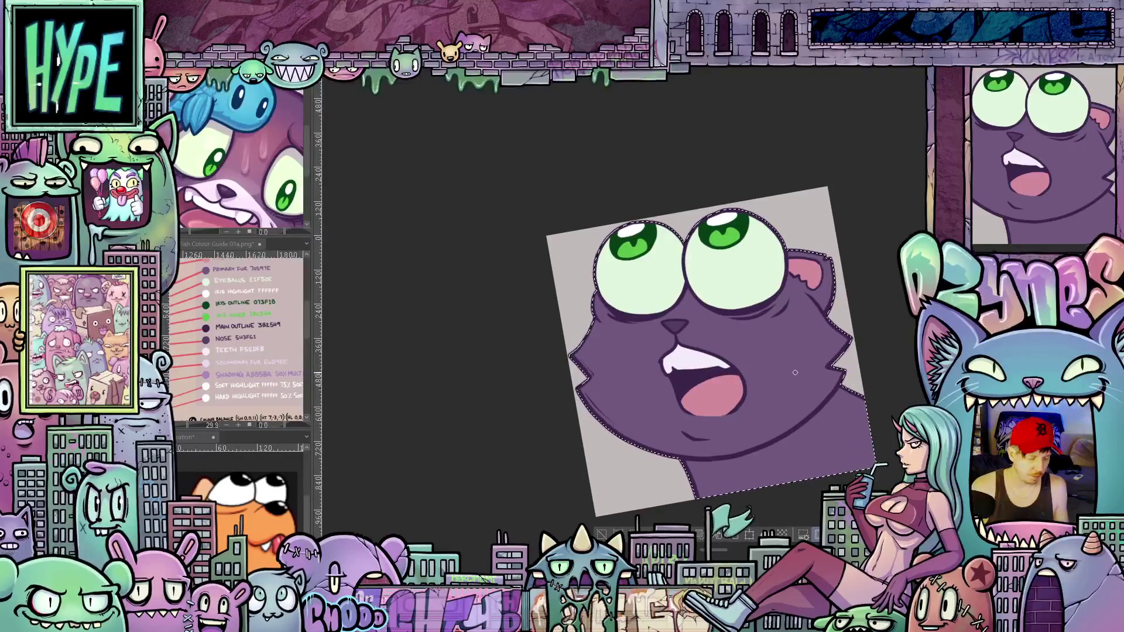
# Rotate the view upright and clear the selection around the cat head
pyautogui.moveTo(795, 373)
pyautogui.mouseDown()
pyautogui.moveTo(801, 396)
pyautogui.moveTo(786, 376)
pyautogui.mouseUp()
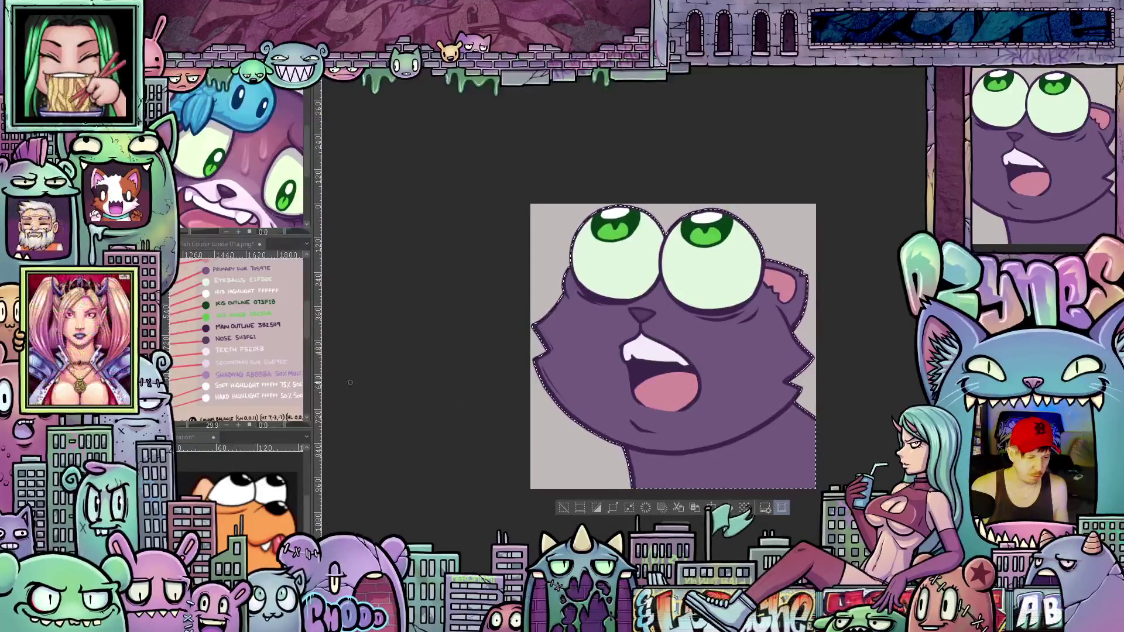
pyautogui.hotkey('ctrl', 'shift', 'a')
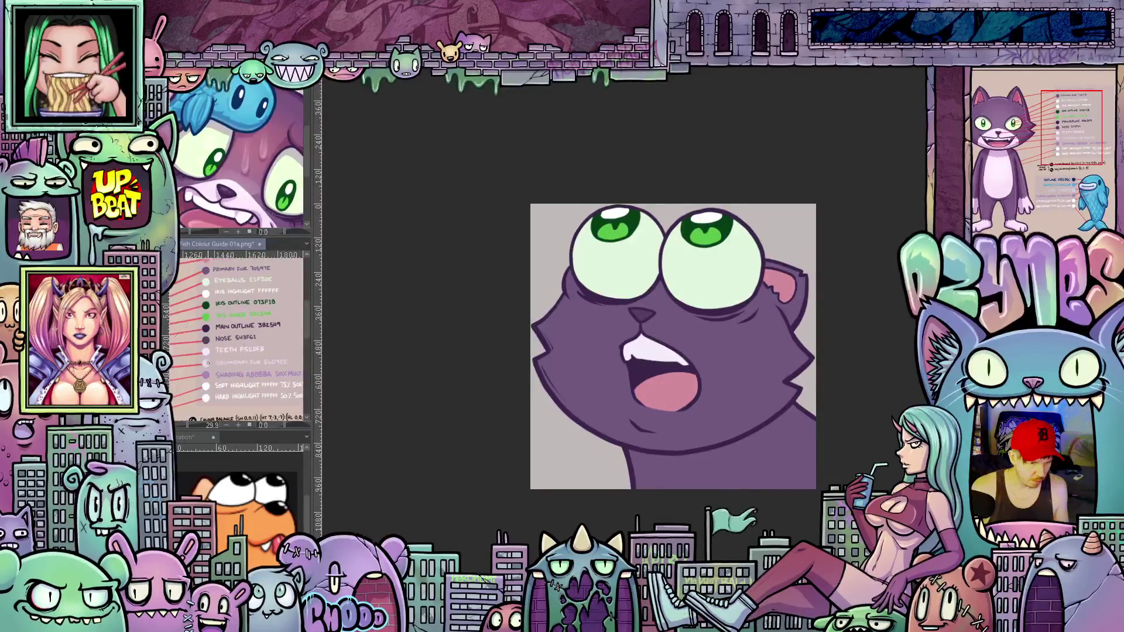
pyautogui.hotkey('ctrl', 'shift', 'd')
pyautogui.scroll(1, 614, 405)
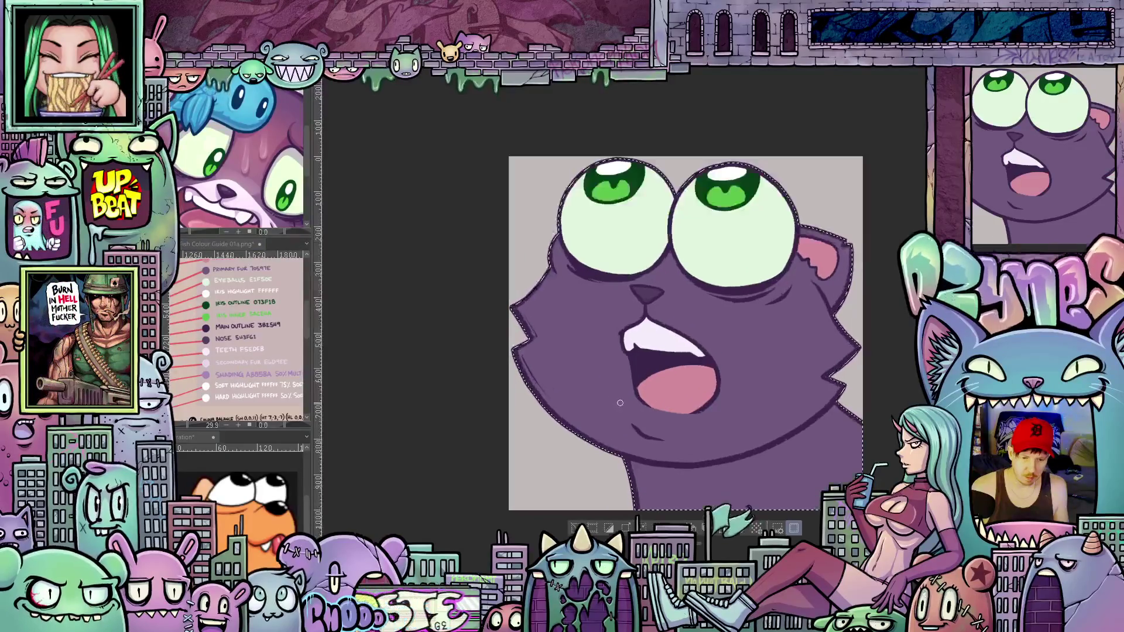
pyautogui.scroll(1, 631, 422)
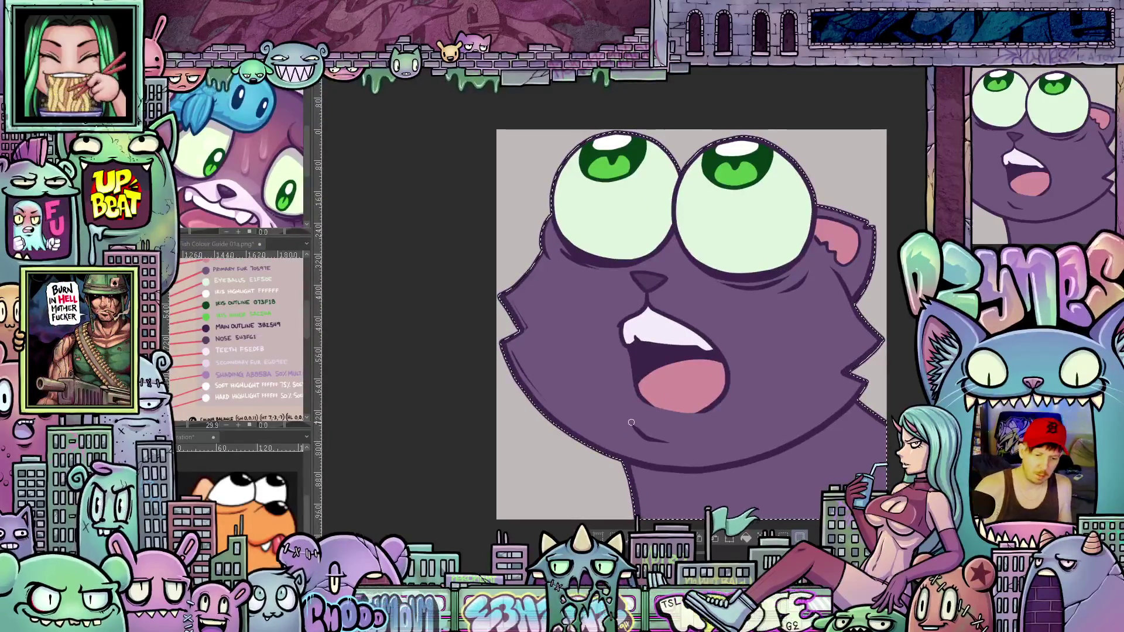
pyautogui.hotkey('ctrl', 'shift', 'a')
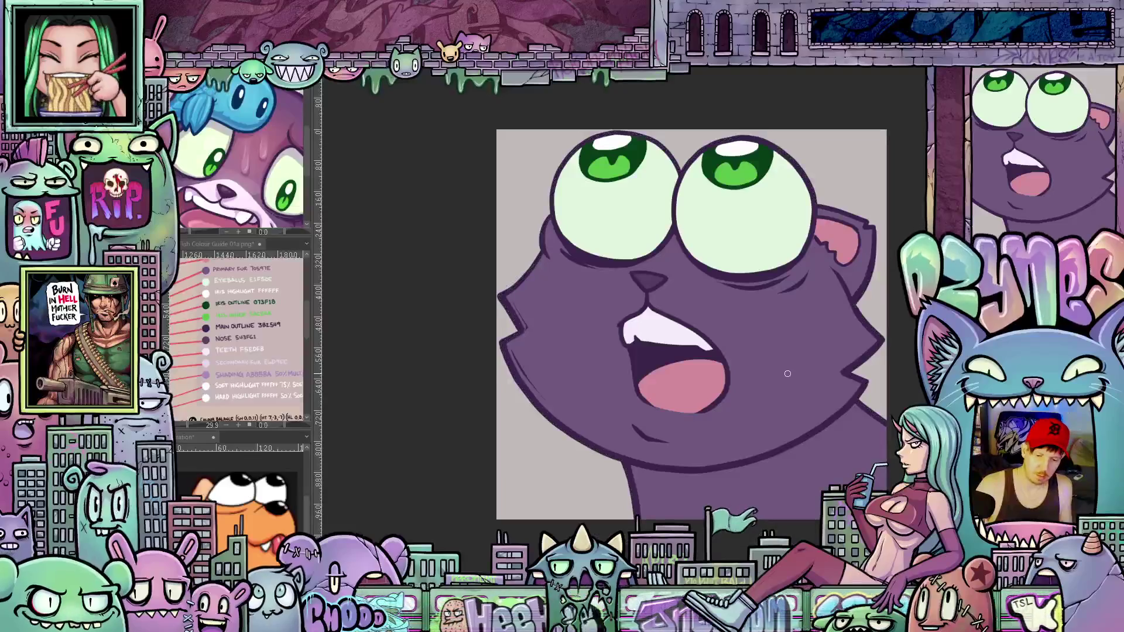
# Draw light boundary lines beneath the eye, down the cheek and below the nose to enclose the muzzle
pyautogui.moveTo(786, 373)
pyautogui.mouseDown()
pyautogui.moveTo(841, 404)
pyautogui.moveTo(659, 283)
pyautogui.mouseUp()
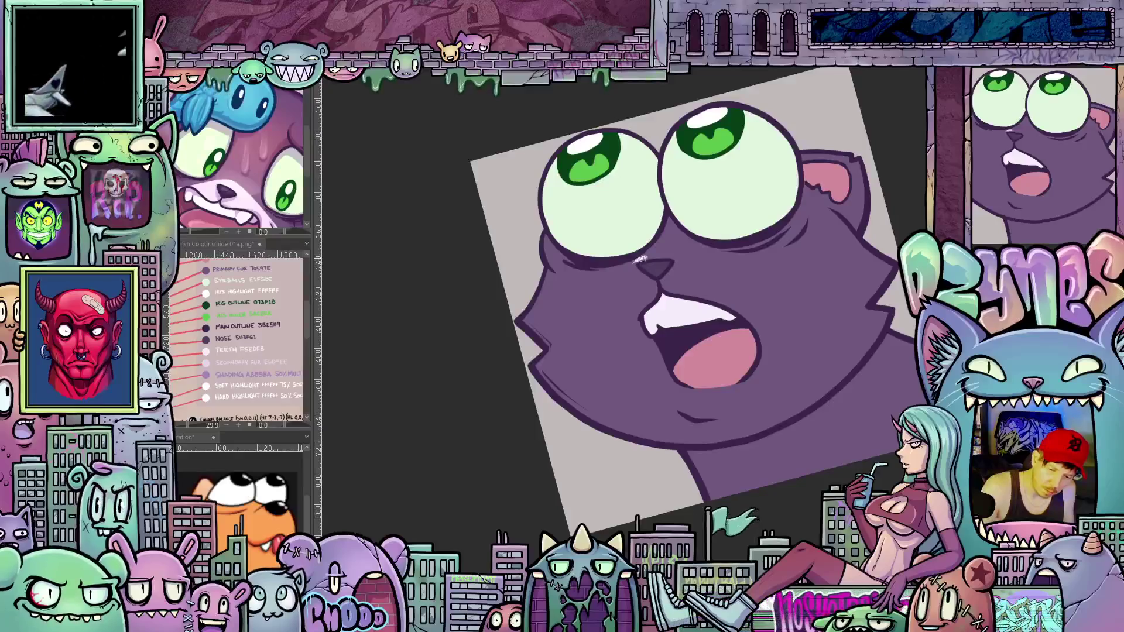
pyautogui.moveTo(645, 258); pyautogui.dragTo(627, 267)
pyautogui.moveTo(603, 349)
pyautogui.mouseDown()
pyautogui.moveTo(610, 415)
pyautogui.moveTo(660, 314)
pyautogui.mouseUp()
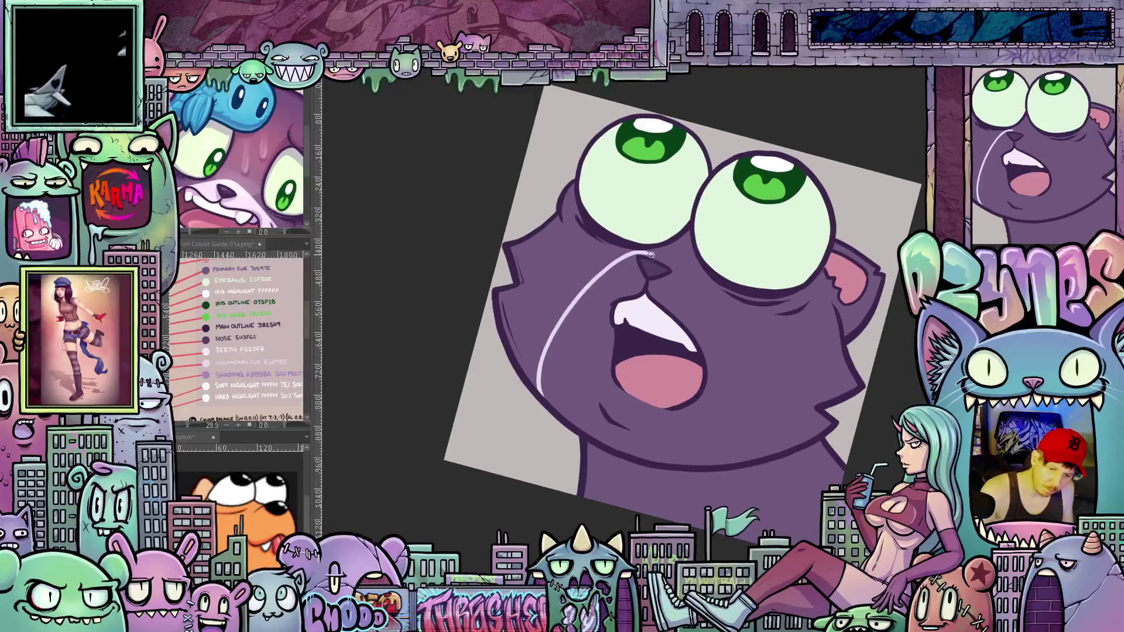
pyautogui.moveTo(648, 253)
pyautogui.mouseDown()
pyautogui.moveTo(712, 330)
pyautogui.moveTo(716, 467)
pyautogui.mouseUp()
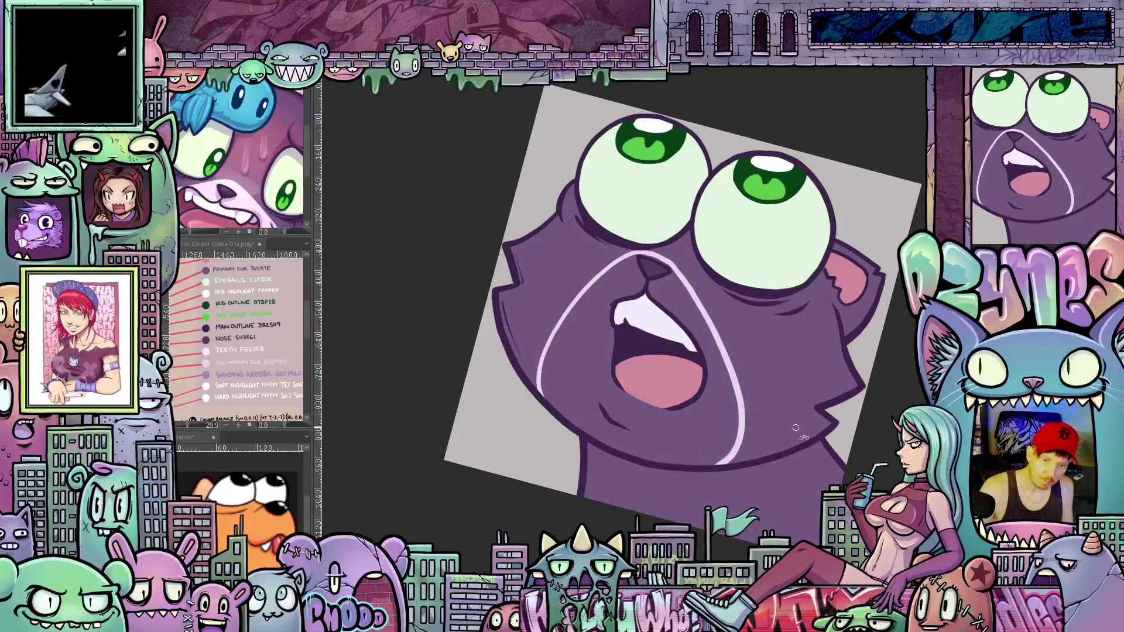
pyautogui.moveTo(715, 467); pyautogui.dragTo(730, 377)
# Fill the outlined muzzle with lavender and tilt the view to reach the mouth
pyautogui.press('g')
pyautogui.click(739, 402)
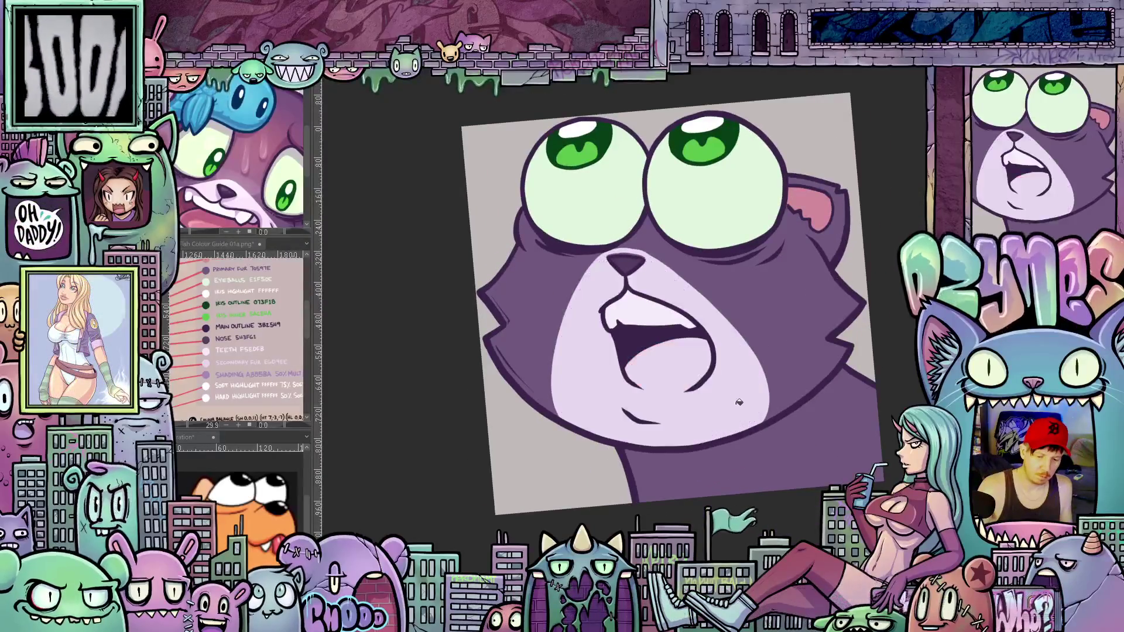
pyautogui.moveTo(710, 400); pyautogui.dragTo(735, 466)
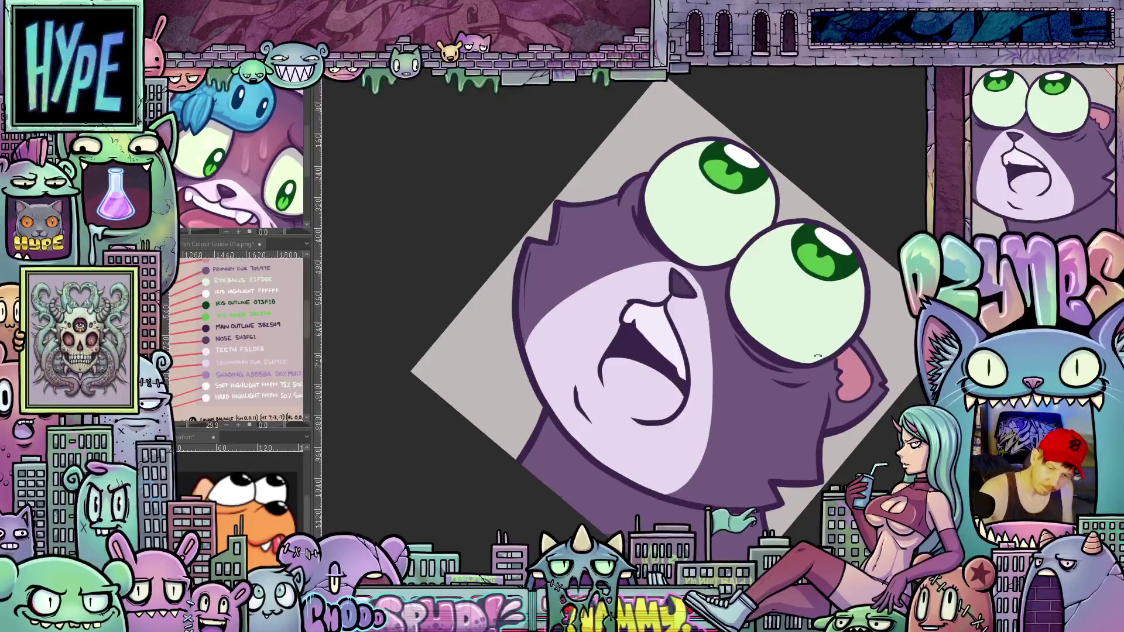
pyautogui.moveTo(815, 356); pyautogui.dragTo(603, 373)
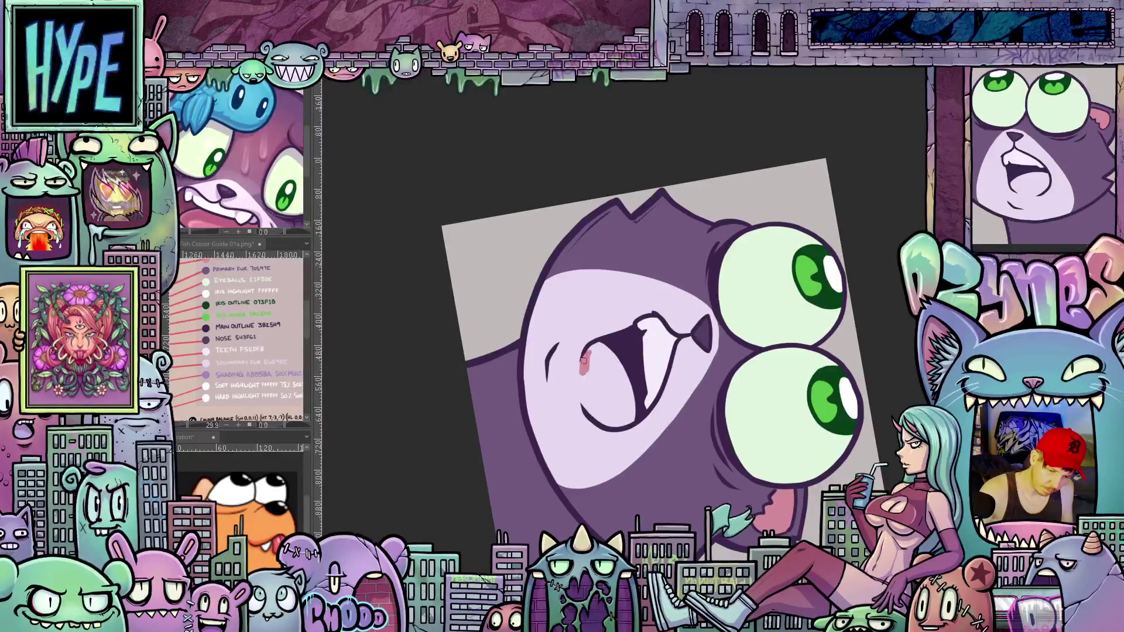
# Repaint the mouth interior pink with darker pink inside the tongue area
pyautogui.moveTo(582, 372); pyautogui.dragTo(583, 400)
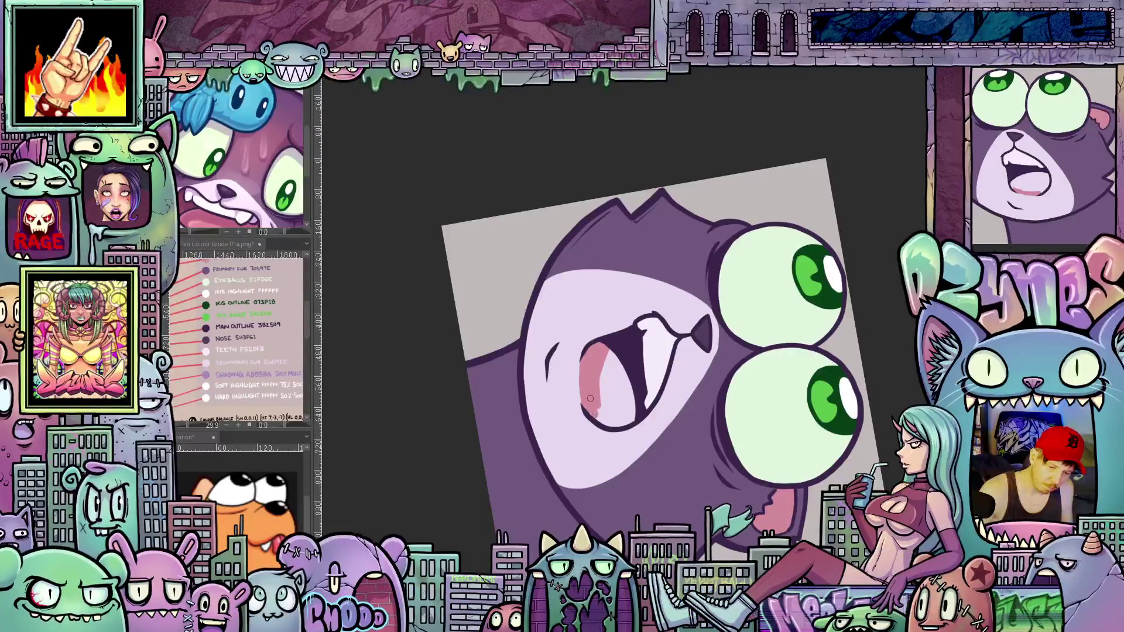
pyautogui.moveTo(601, 420)
pyautogui.mouseDown()
pyautogui.moveTo(602, 364)
pyautogui.moveTo(625, 410)
pyautogui.moveTo(608, 422)
pyautogui.moveTo(627, 380)
pyautogui.moveTo(780, 391)
pyautogui.moveTo(742, 429)
pyautogui.moveTo(747, 395)
pyautogui.moveTo(717, 435)
pyautogui.mouseUp()
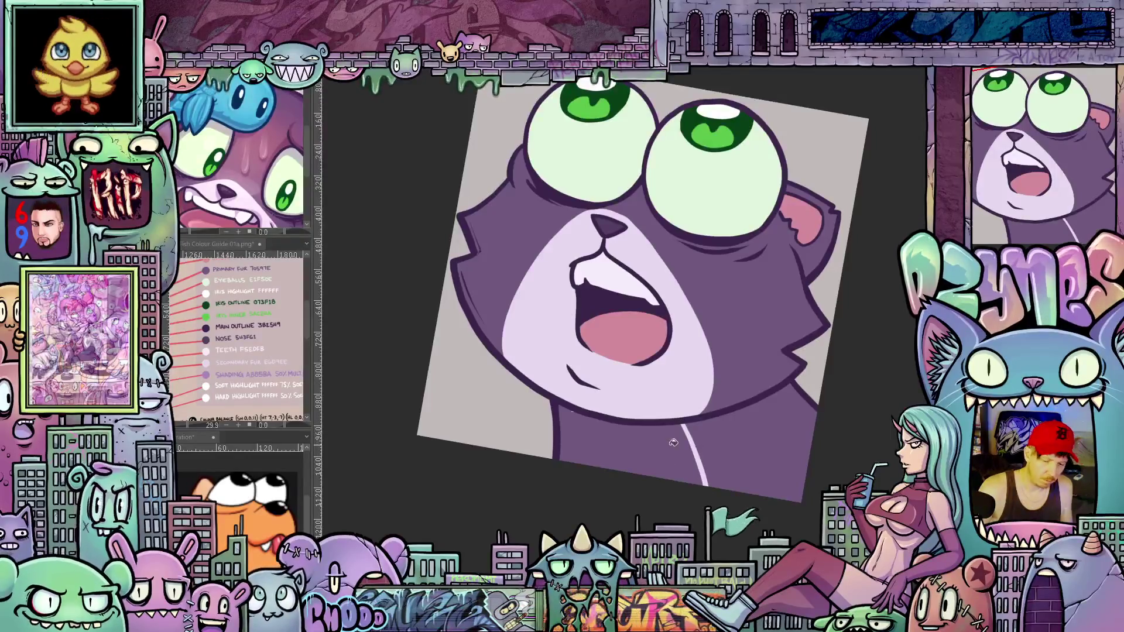
# Fill the lower chest fur lavender, reset the view rotation and reposition the canvas and colour guide
pyautogui.click(655, 445)
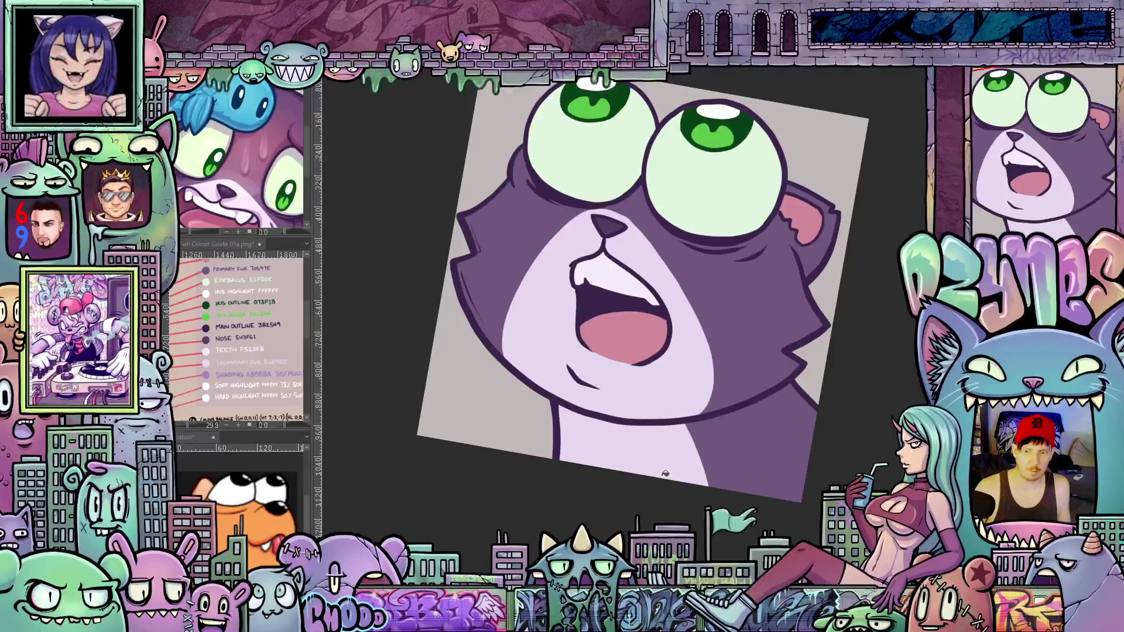
pyautogui.scroll(-3, 658, 443)
pyautogui.scroll(1, 688, 324)
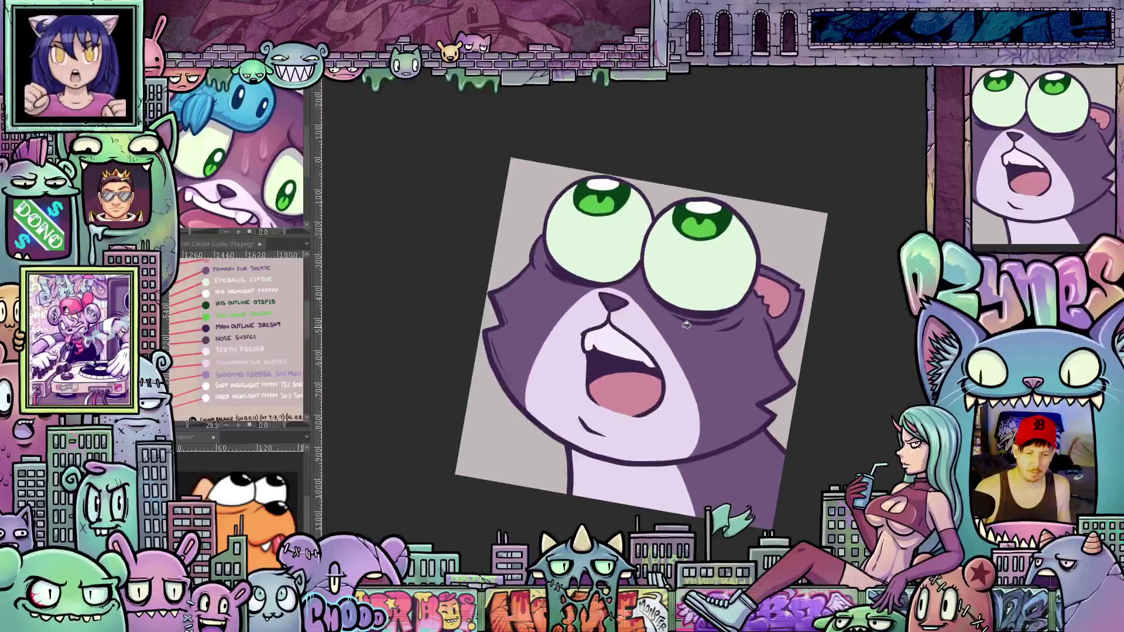
pyautogui.scroll(2, 720, 342)
pyautogui.scroll(2, 763, 363)
pyautogui.press('@')
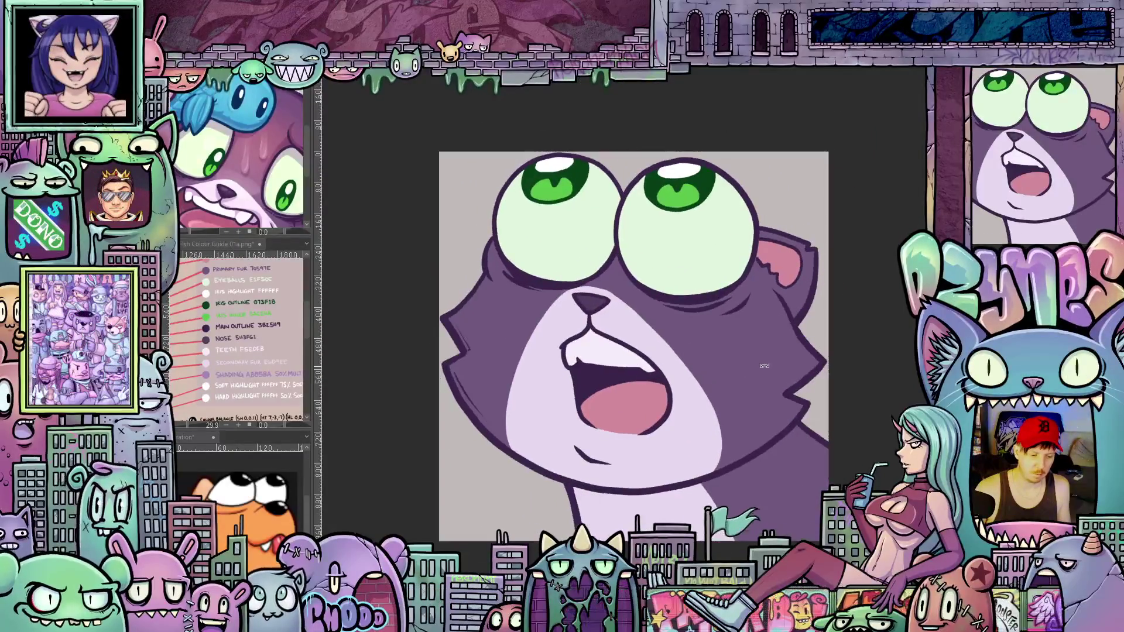
pyautogui.scroll(-1, 733, 370)
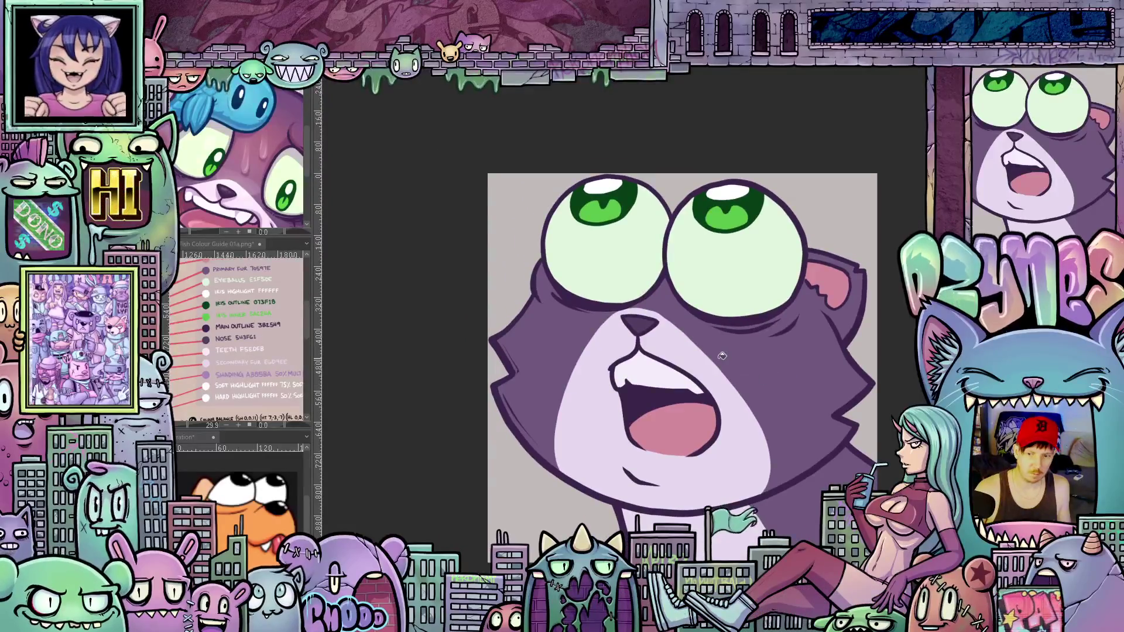
pyautogui.scroll(-1, 722, 358)
pyautogui.moveTo(721, 360); pyautogui.dragTo(694, 360)
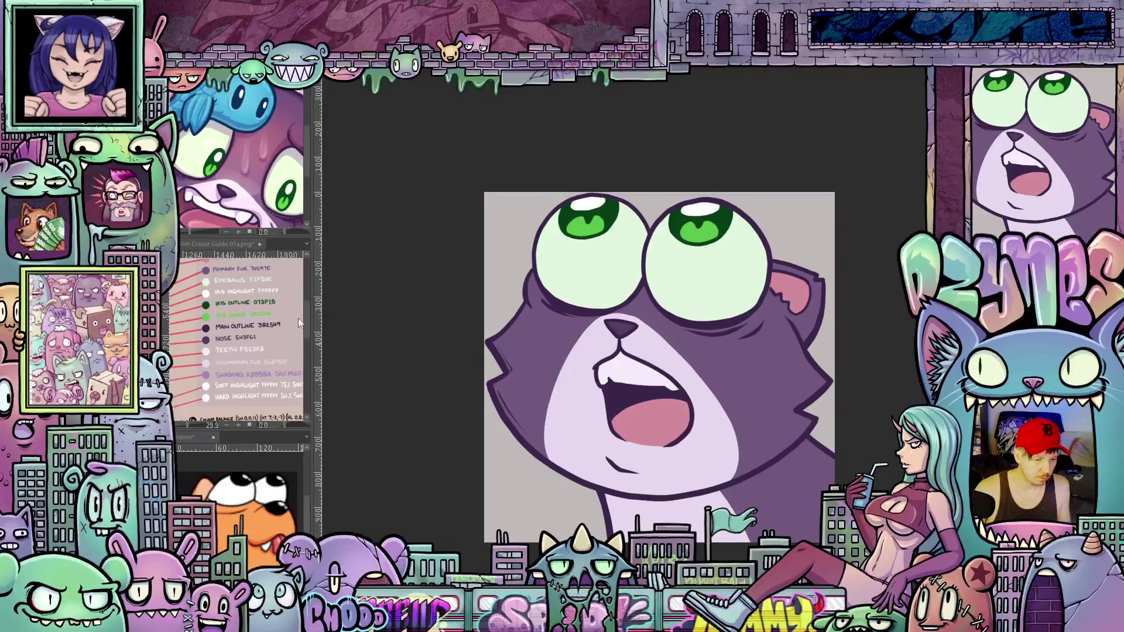
pyautogui.moveTo(307, 316)
pyautogui.mouseDown()
pyautogui.moveTo(309, 336)
pyautogui.moveTo(314, 309)
pyautogui.moveTo(316, 325)
pyautogui.mouseUp()
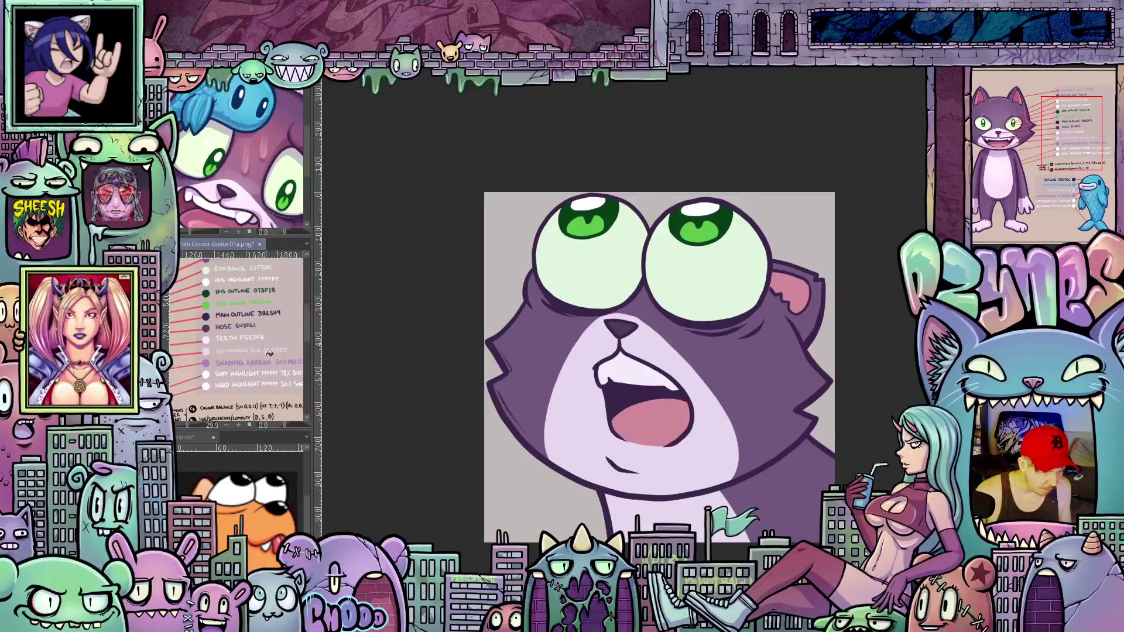
pyautogui.moveTo(240, 427); pyautogui.dragTo(259, 428)
pyautogui.scroll(1, 256, 357)
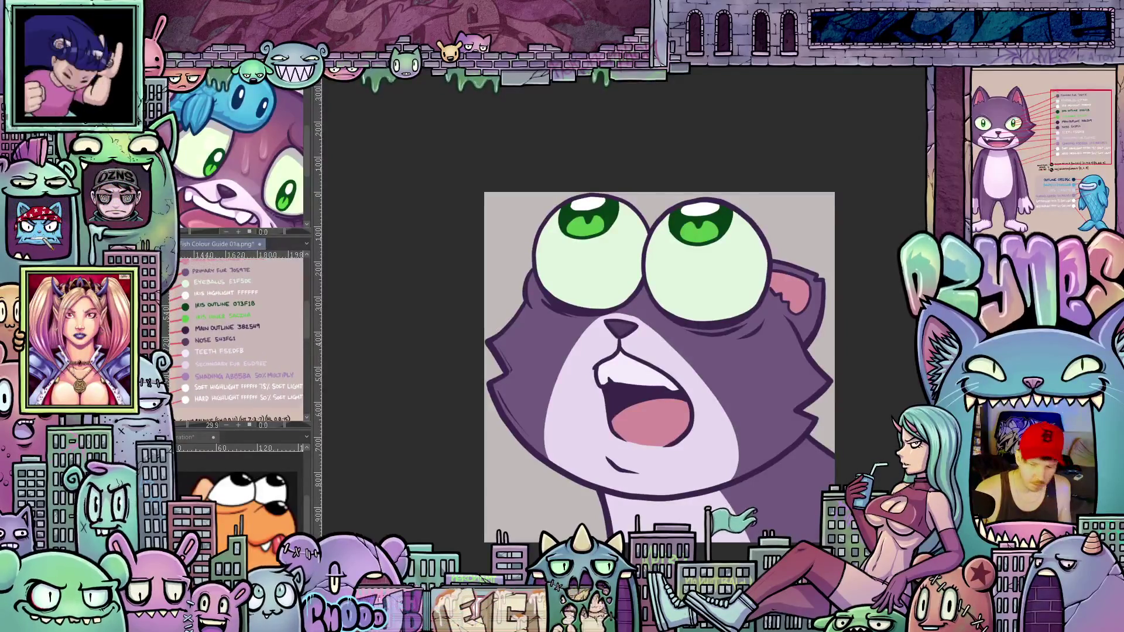
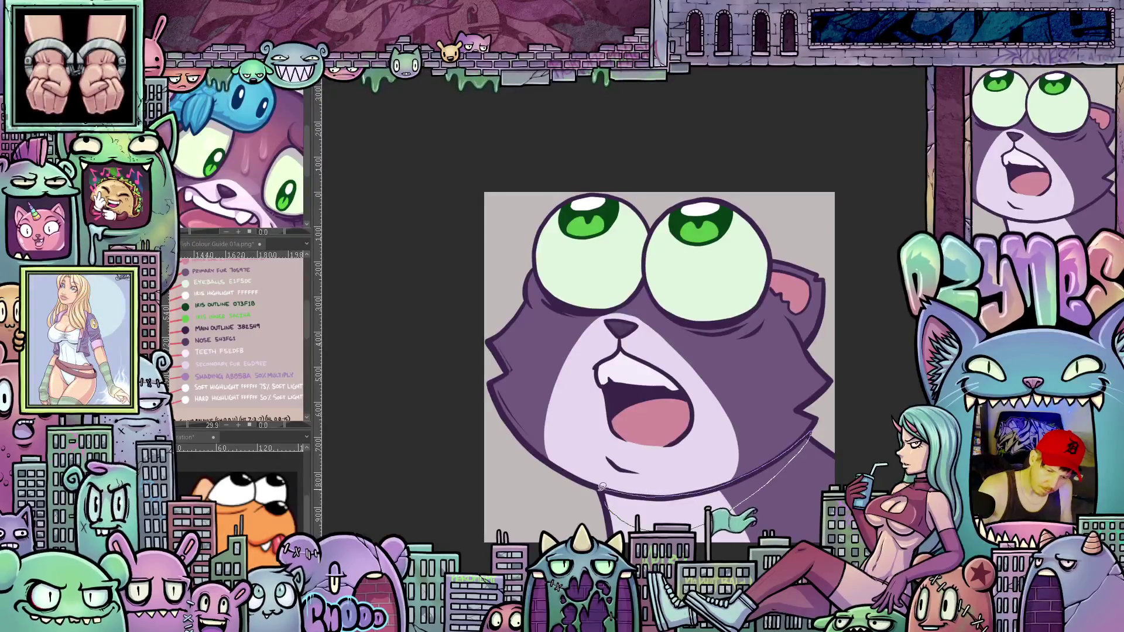
# Darken the neck shading and try an outline down the cat's left side, then undo it
pyautogui.moveTo(602, 485); pyautogui.dragTo(602, 489)
pyautogui.moveTo(797, 488); pyautogui.dragTo(535, 244)
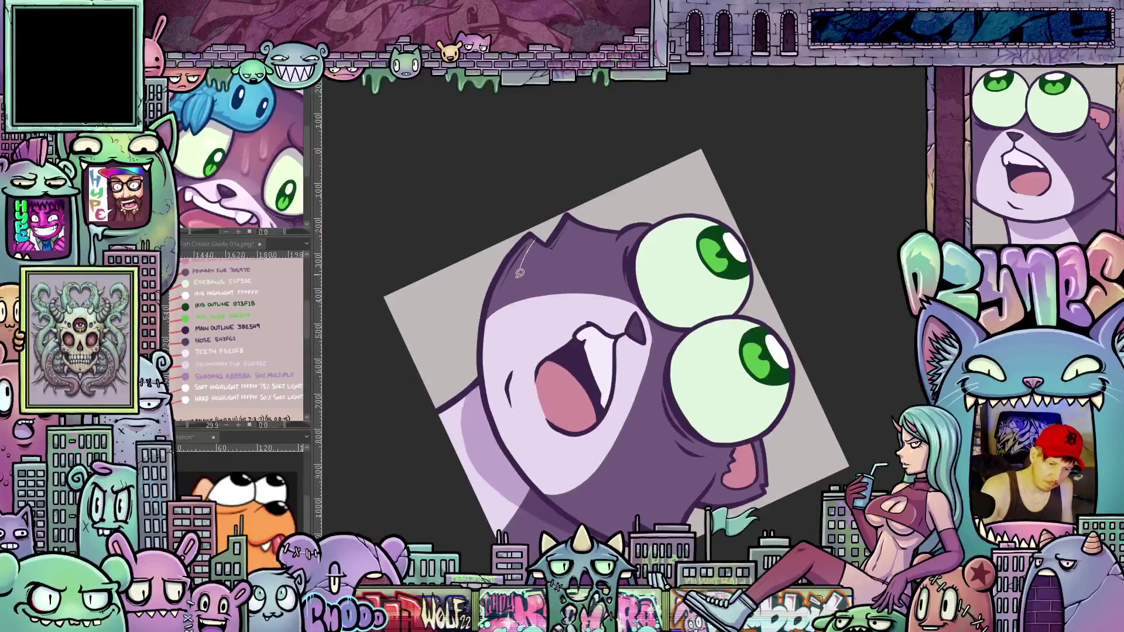
pyautogui.moveTo(509, 361); pyautogui.dragTo(512, 373)
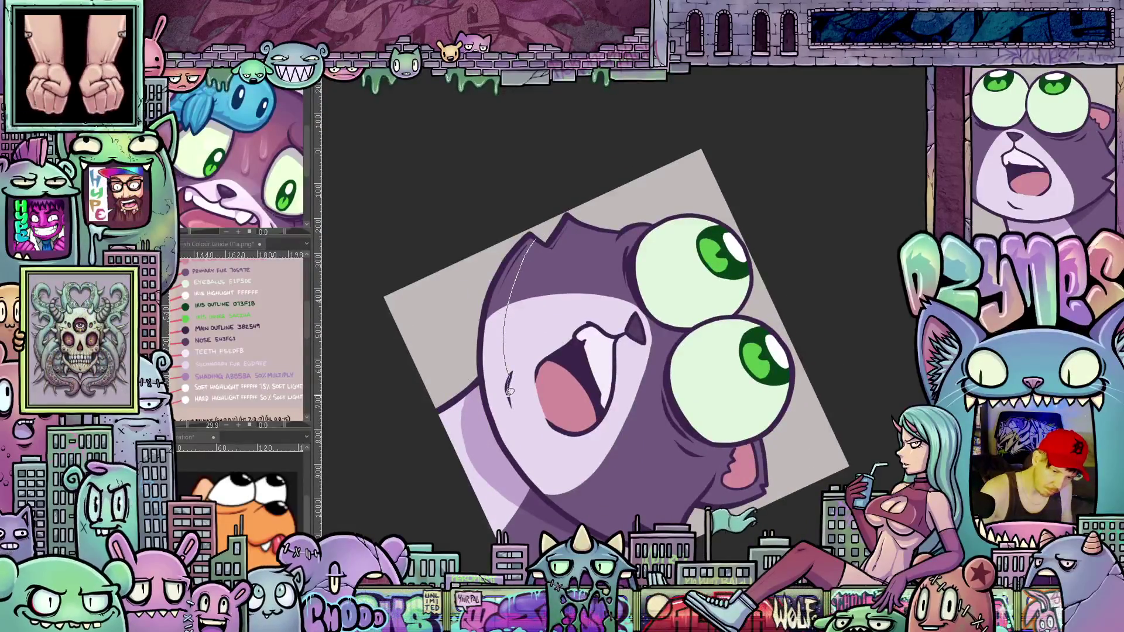
pyautogui.moveTo(532, 419); pyautogui.dragTo(608, 506)
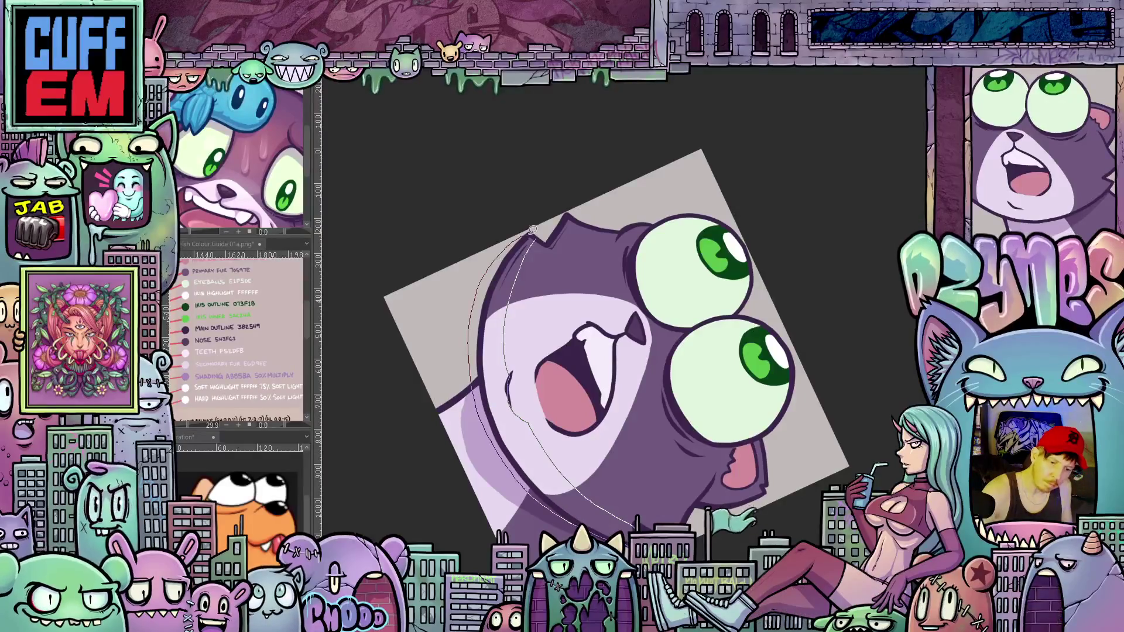
pyautogui.hotkey('ctrl', 'z')
pyautogui.moveTo(607, 505); pyautogui.dragTo(667, 492)
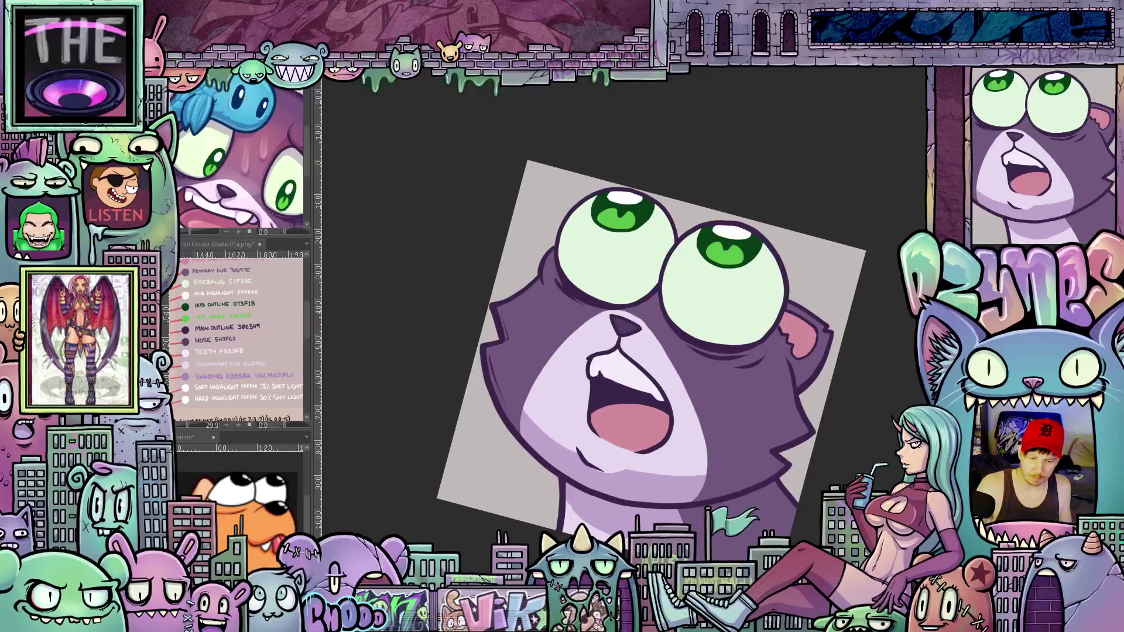
pyautogui.press('-')
pyautogui.scroll(2, 658, 359)
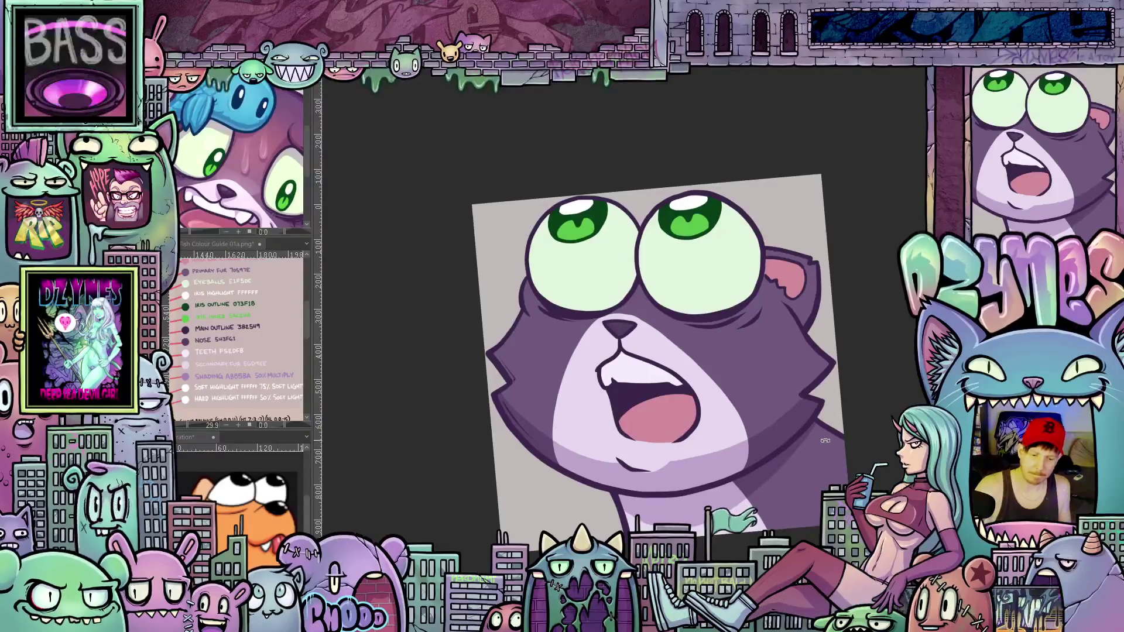
# Try a dark curved stroke along the chin, undo it, and return the view near upright
pyautogui.press('-')
pyautogui.press('-')
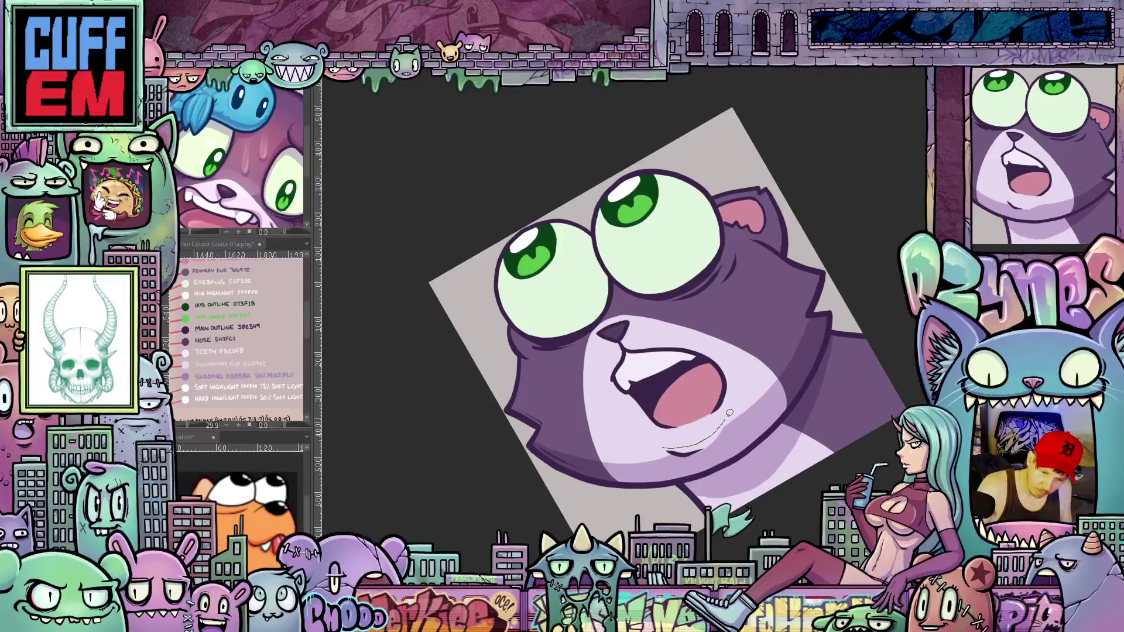
pyautogui.moveTo(731, 415); pyautogui.dragTo(669, 451)
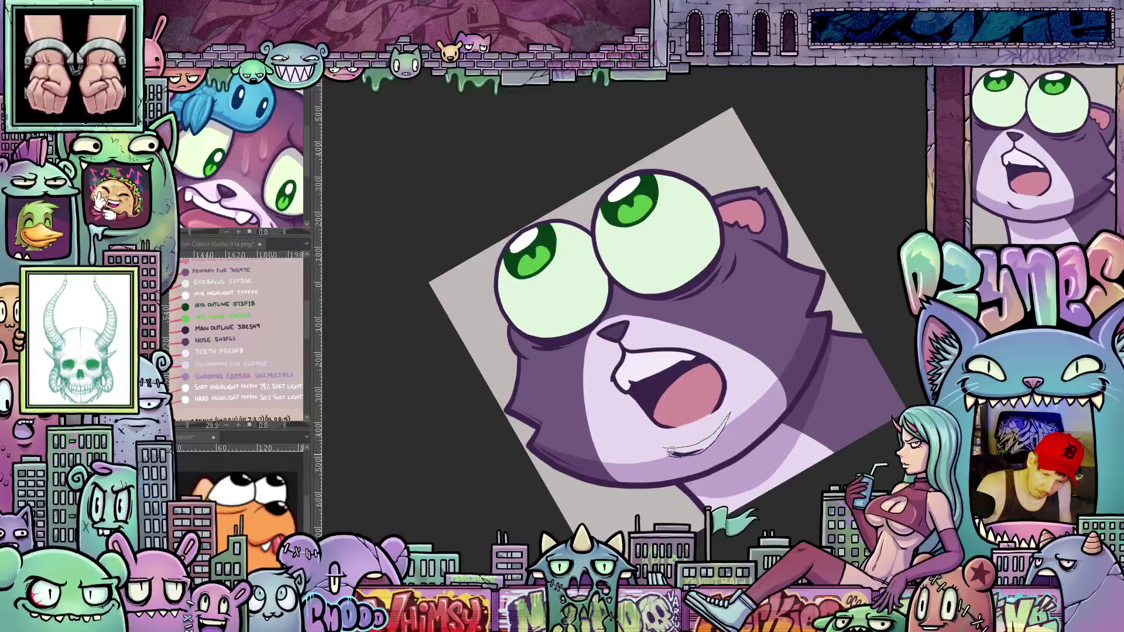
pyautogui.hotkey('ctrl', 'z')
pyautogui.moveTo(664, 448)
pyautogui.mouseDown()
pyautogui.moveTo(769, 492)
pyautogui.moveTo(688, 381)
pyautogui.moveTo(688, 397)
pyautogui.mouseUp()
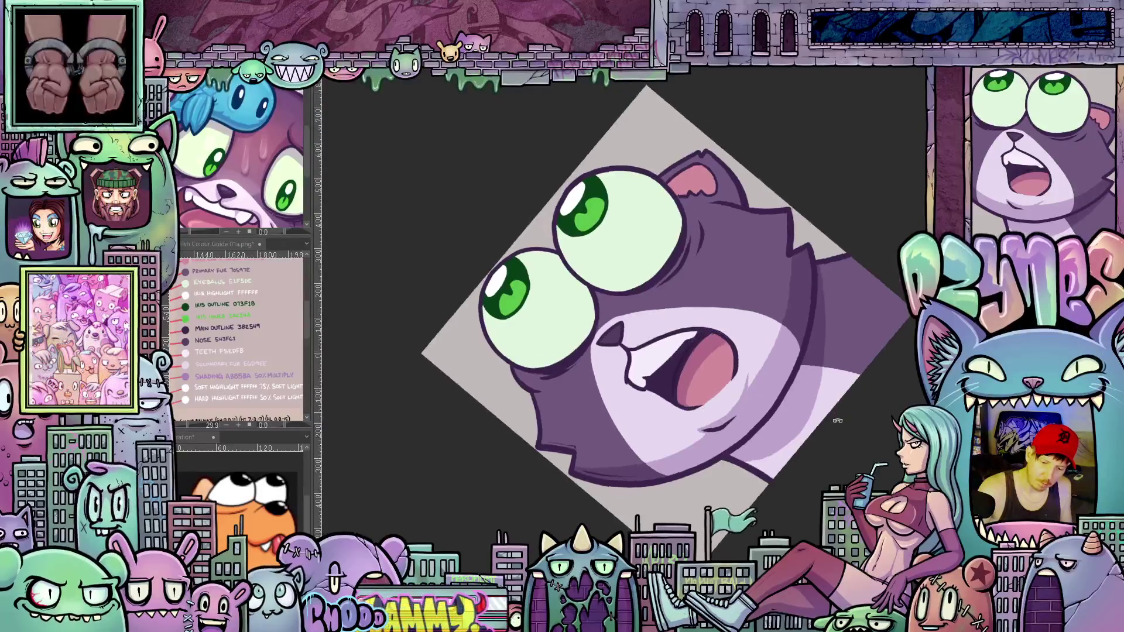
pyautogui.moveTo(687, 396)
pyautogui.mouseDown()
pyautogui.moveTo(742, 537)
pyautogui.moveTo(805, 453)
pyautogui.mouseUp()
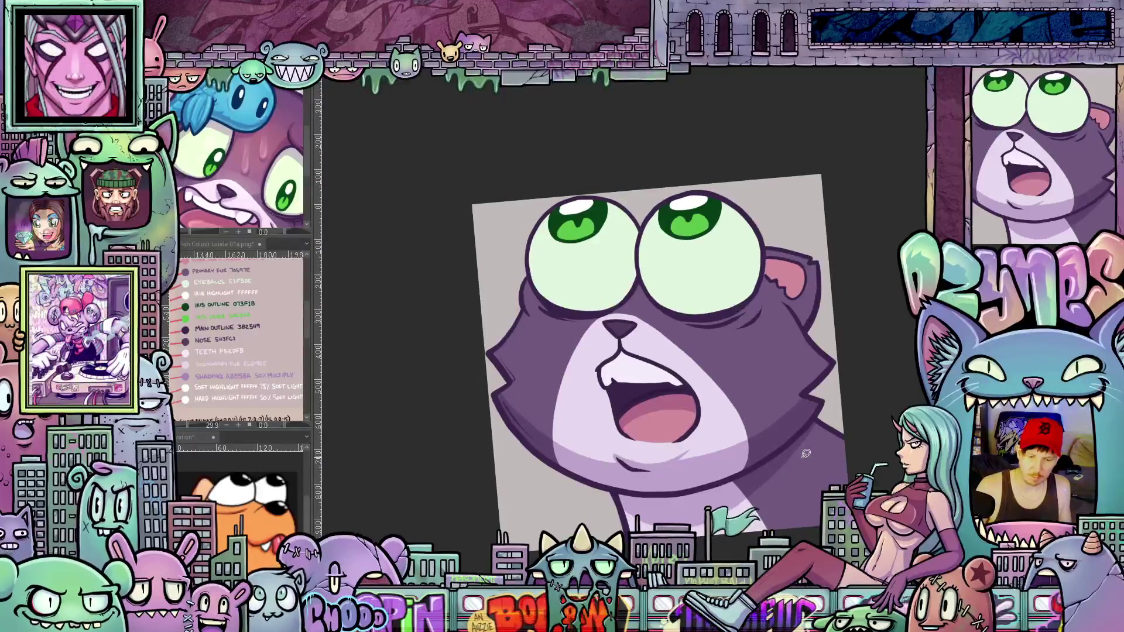
# Draw a dark line along the edge of the cat's teeth inside the open mouth
pyautogui.moveTo(805, 453)
pyautogui.mouseDown()
pyautogui.moveTo(826, 406)
pyautogui.moveTo(631, 403)
pyautogui.mouseUp()
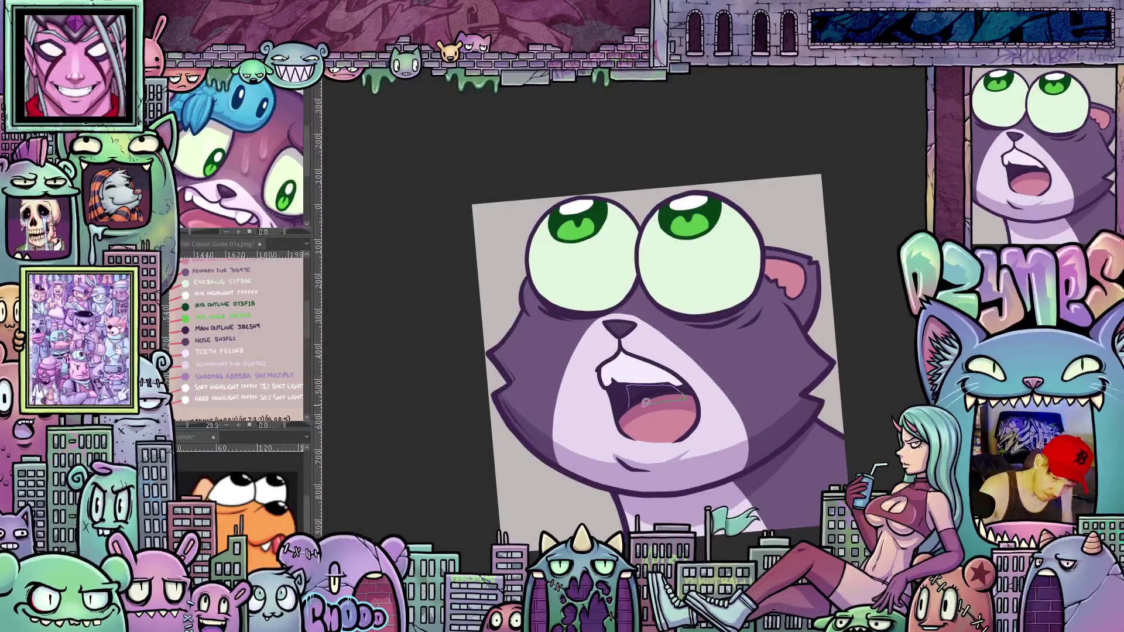
pyautogui.moveTo(625, 406); pyautogui.dragTo(684, 388)
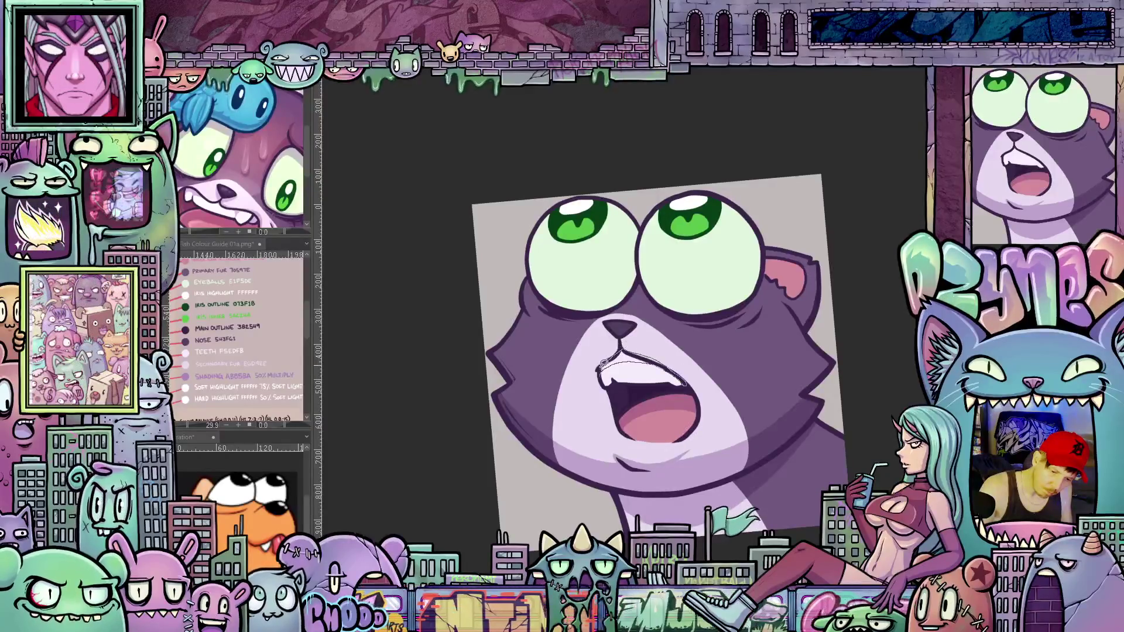
pyautogui.moveTo(603, 367)
pyautogui.mouseDown()
pyautogui.moveTo(685, 386)
pyautogui.moveTo(749, 496)
pyautogui.moveTo(625, 351)
pyautogui.mouseUp()
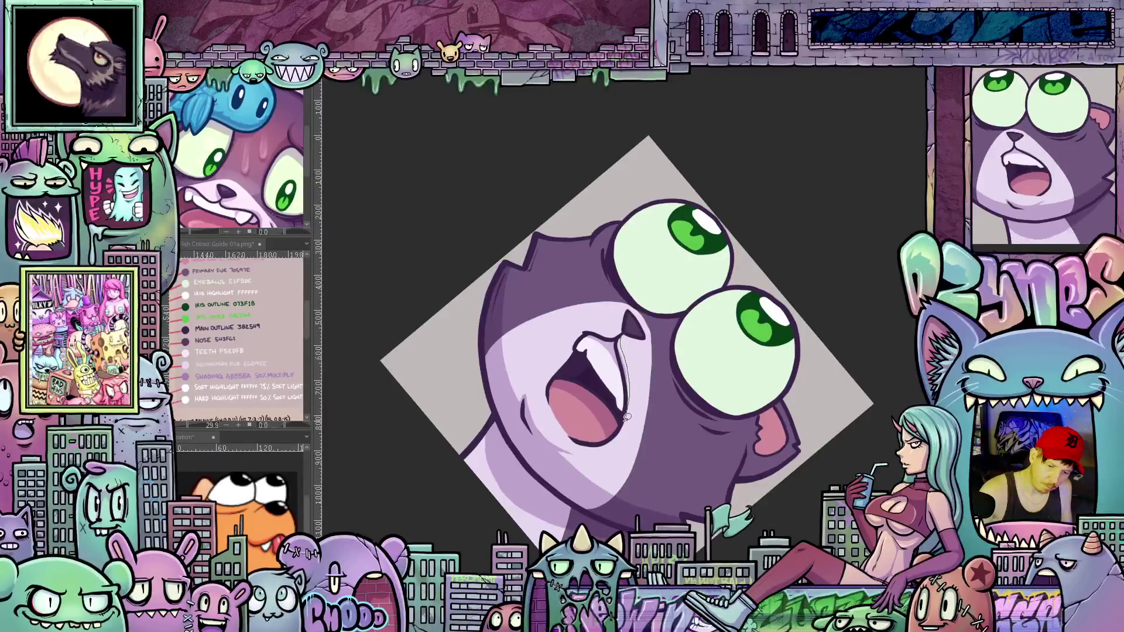
pyautogui.moveTo(625, 411); pyautogui.dragTo(619, 334)
# Redo the last tooth-edge stroke as a shorter one and adjust the canvas tilt
pyautogui.hotkey('ctrl', 'z')
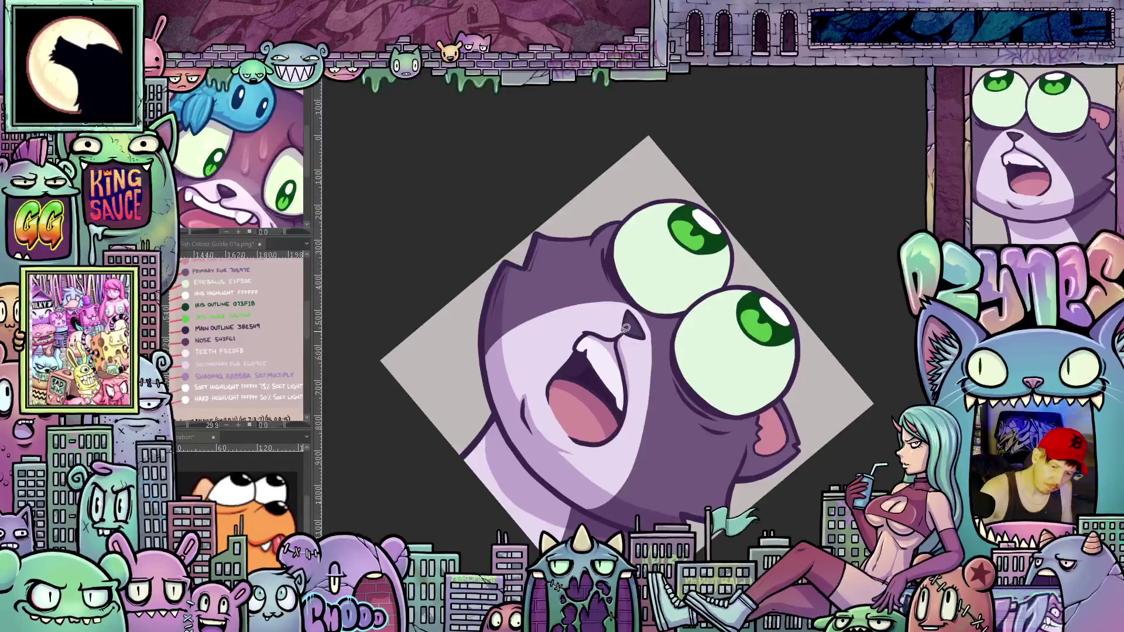
pyautogui.moveTo(589, 333); pyautogui.dragTo(619, 337)
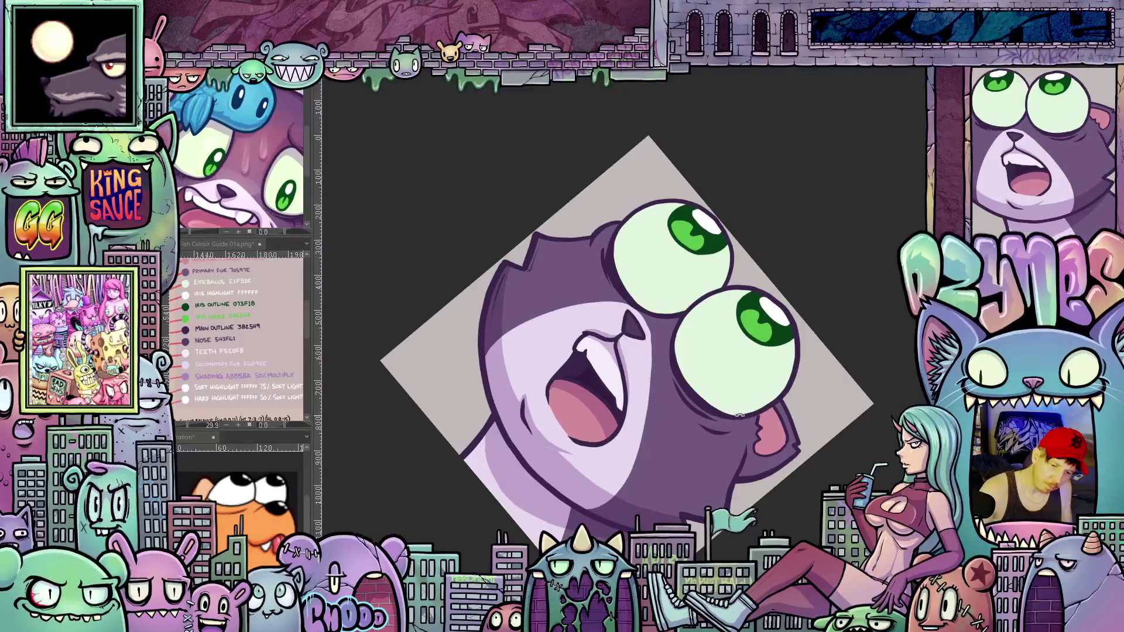
pyautogui.moveTo(739, 414); pyautogui.dragTo(615, 319)
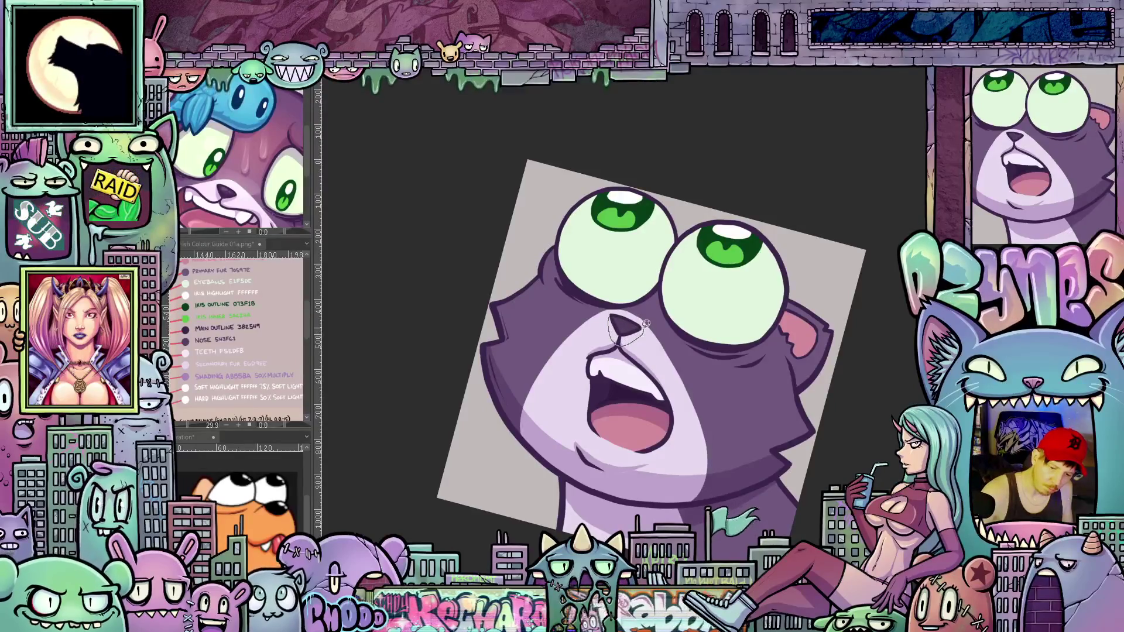
pyautogui.moveTo(619, 326)
pyautogui.mouseDown()
pyautogui.moveTo(772, 427)
pyautogui.moveTo(694, 460)
pyautogui.mouseUp()
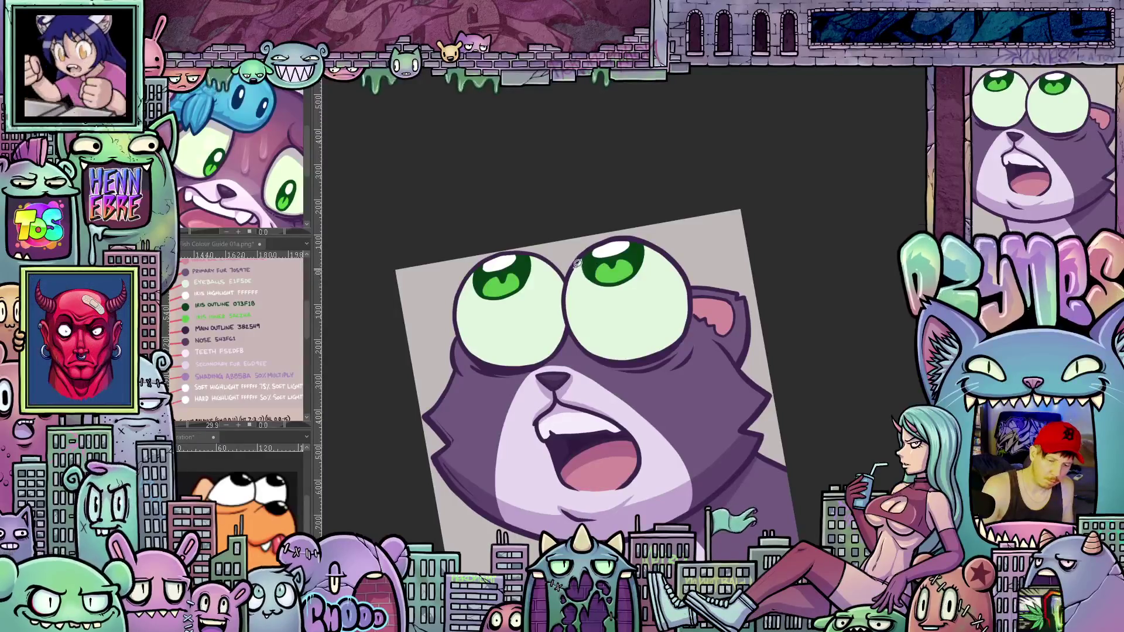
# Stroke the right eye's edge, clear the eye selection, and add a light highlight under the right eye
pyautogui.moveTo(576, 260)
pyautogui.mouseDown()
pyautogui.moveTo(583, 321)
pyautogui.moveTo(625, 345)
pyautogui.moveTo(673, 321)
pyautogui.moveTo(667, 253)
pyautogui.mouseUp()
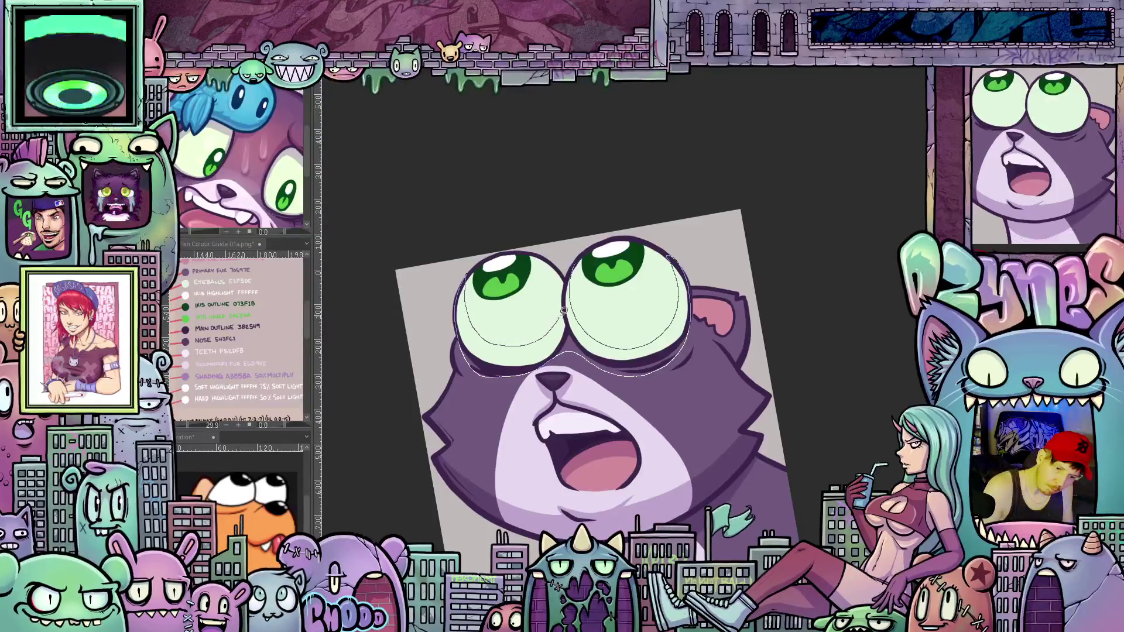
pyautogui.hotkey('ctrl', 'd')
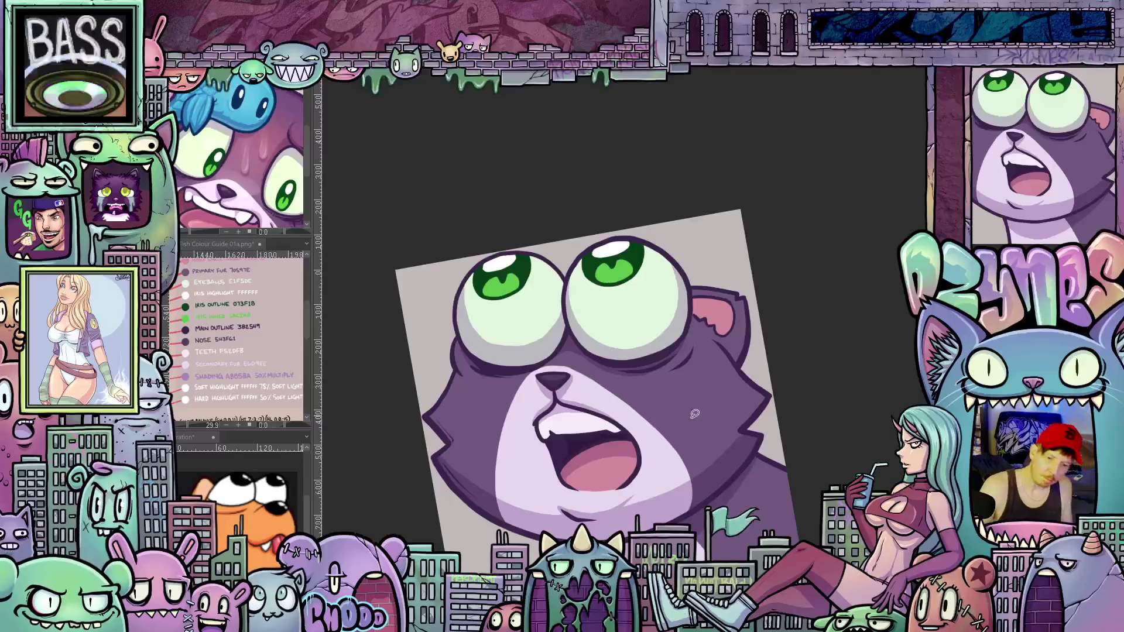
pyautogui.moveTo(694, 414); pyautogui.dragTo(739, 432)
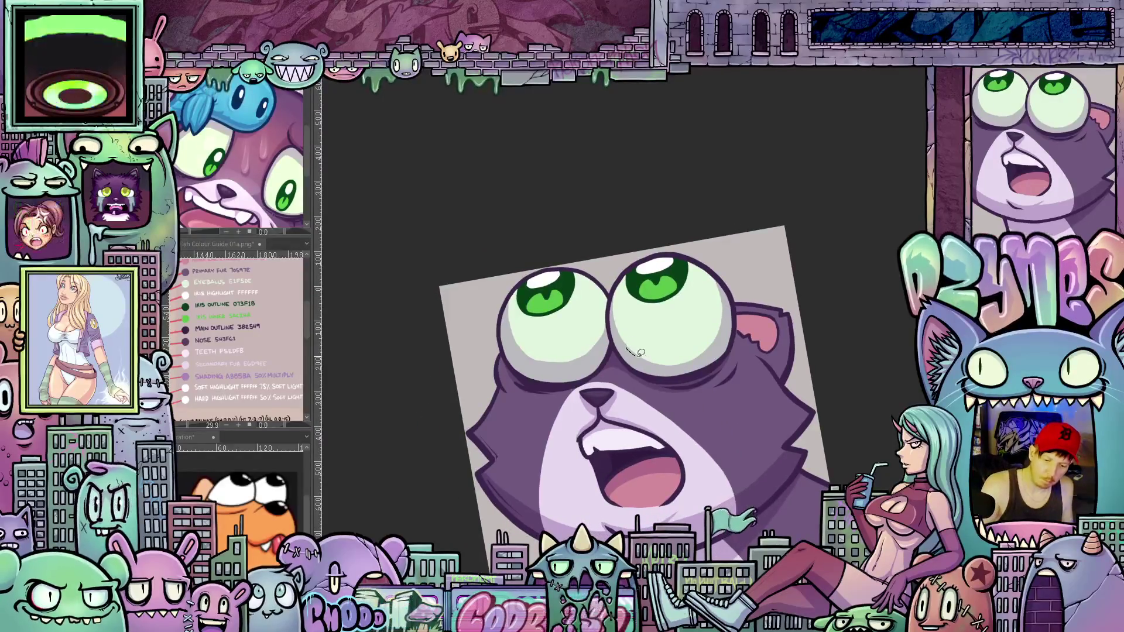
pyautogui.moveTo(640, 352); pyautogui.dragTo(725, 331)
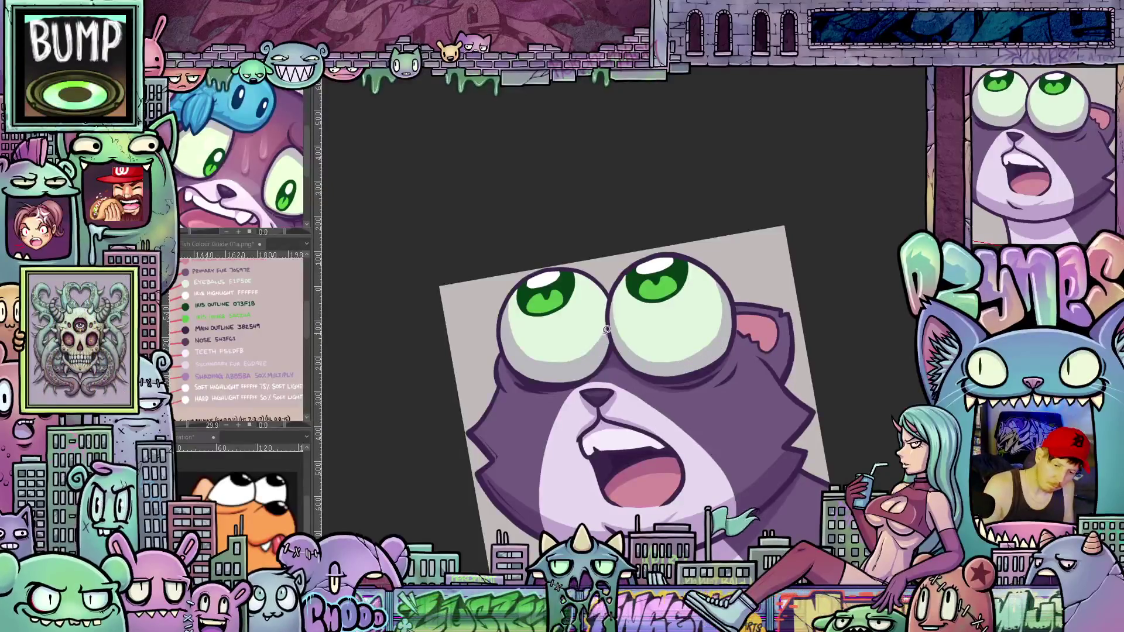
# Extend the light highlight under the left eye and ease the view back near upright
pyautogui.moveTo(571, 363); pyautogui.dragTo(542, 365)
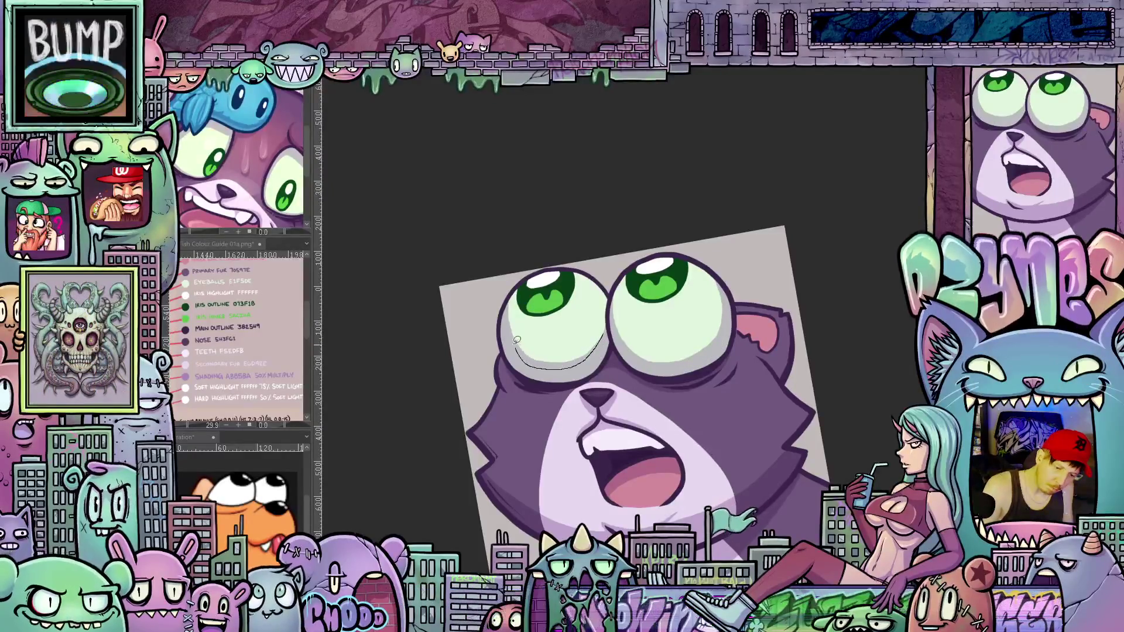
pyautogui.press('^')
pyautogui.press('^')
pyautogui.press('^')
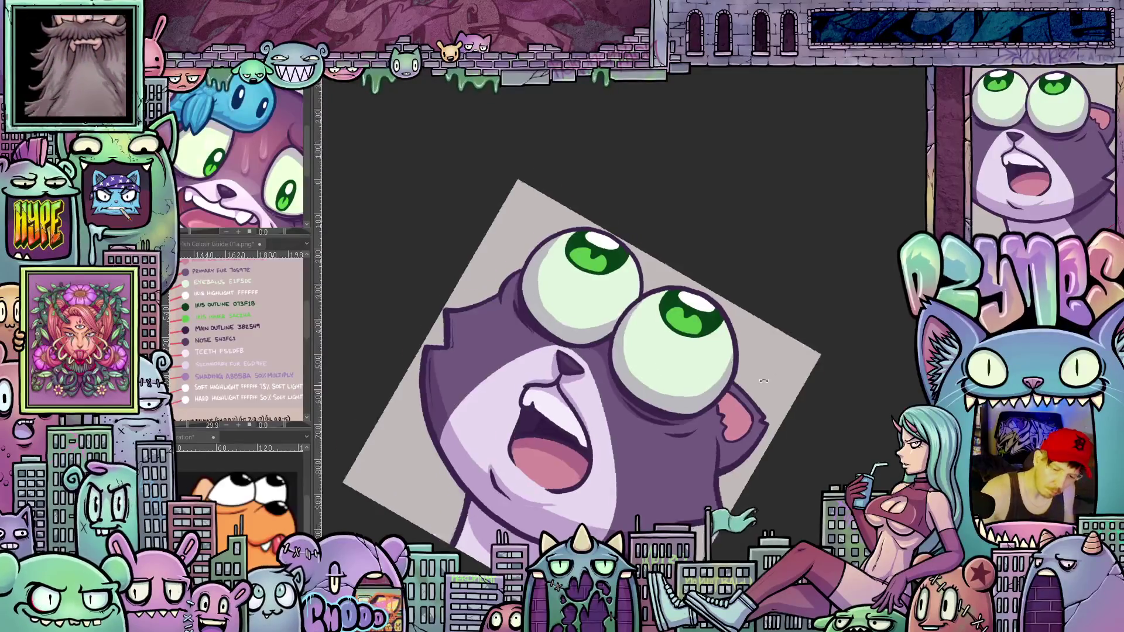
pyautogui.moveTo(566, 325)
pyautogui.mouseDown()
pyautogui.moveTo(742, 392)
pyautogui.moveTo(742, 308)
pyautogui.moveTo(641, 333)
pyautogui.mouseUp()
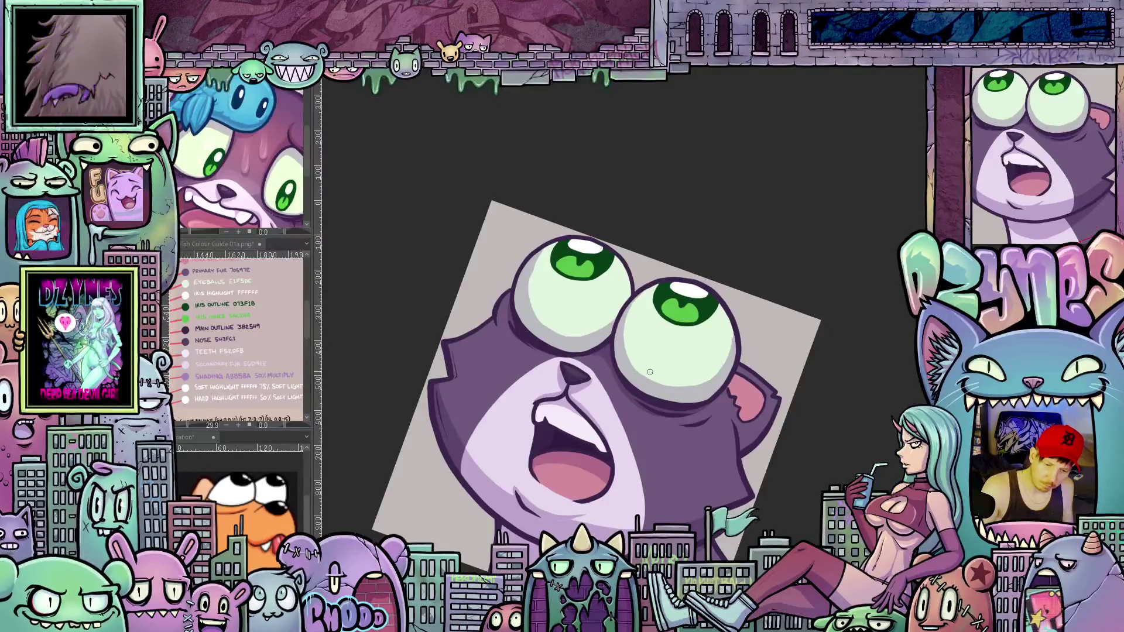
pyautogui.moveTo(650, 371); pyautogui.dragTo(720, 338)
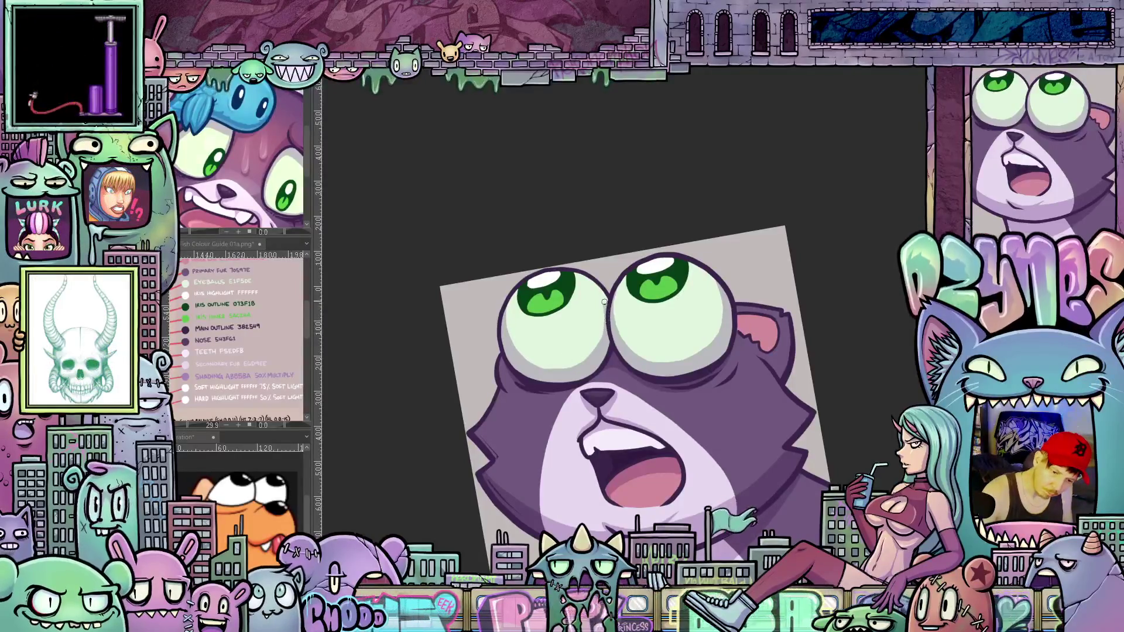
pyautogui.moveTo(678, 414); pyautogui.dragTo(734, 388)
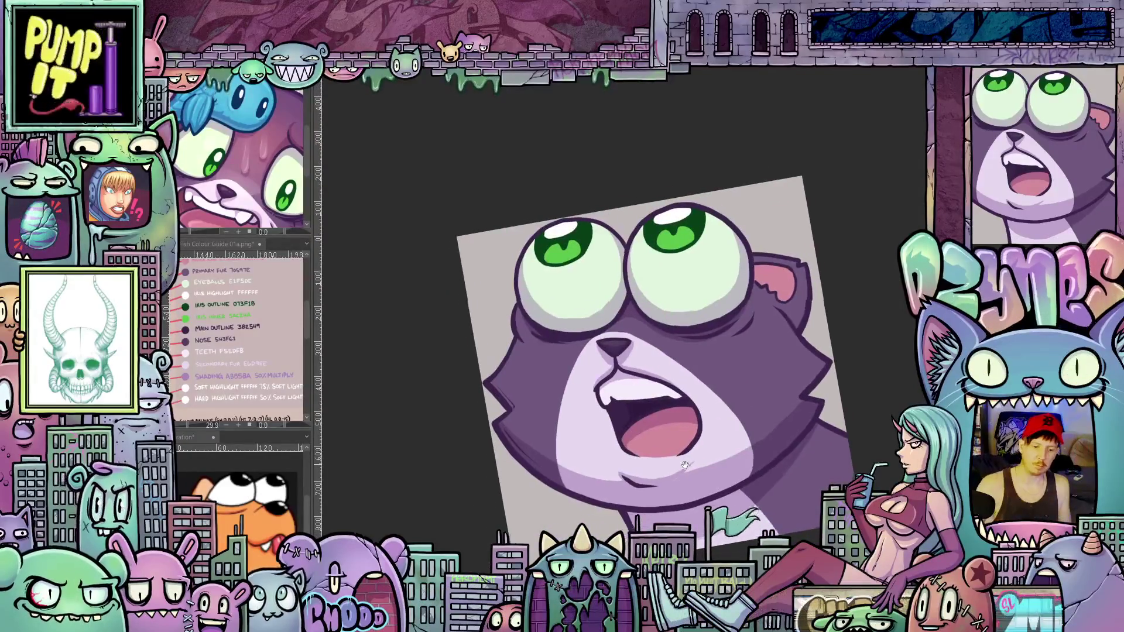
# Undo the cheek highlight stroke while repositioning and straightening the view
pyautogui.moveTo(666, 461); pyautogui.dragTo(728, 434)
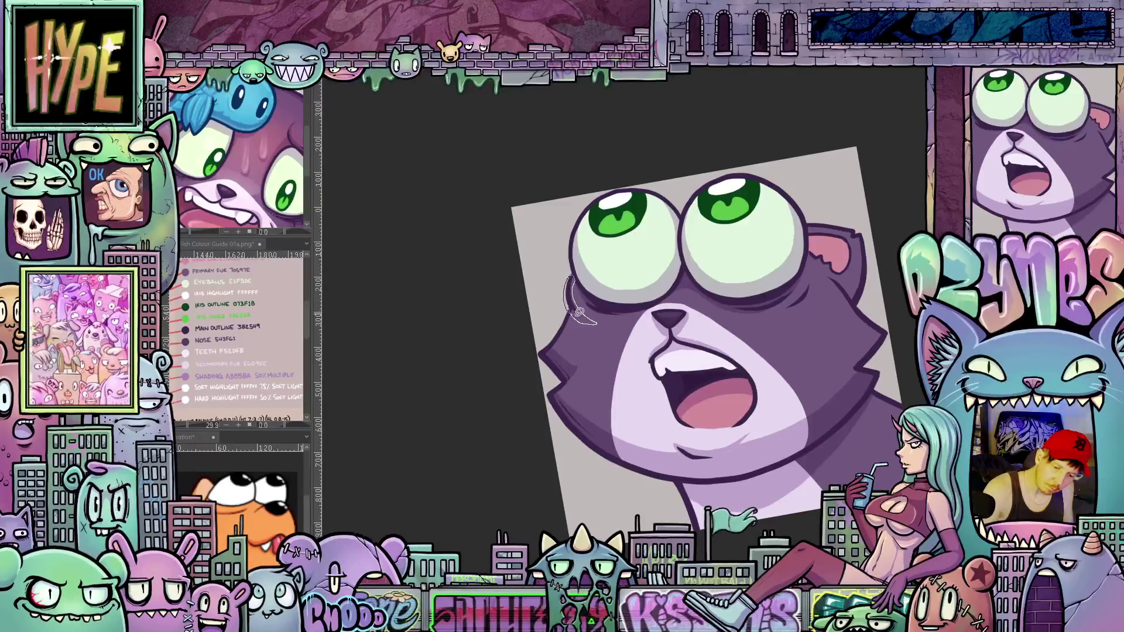
pyautogui.moveTo(819, 379)
pyautogui.mouseDown()
pyautogui.moveTo(754, 358)
pyautogui.moveTo(764, 290)
pyautogui.moveTo(754, 402)
pyautogui.moveTo(765, 389)
pyautogui.moveTo(708, 380)
pyautogui.mouseUp()
pyautogui.hotkey('ctrl', 'z')
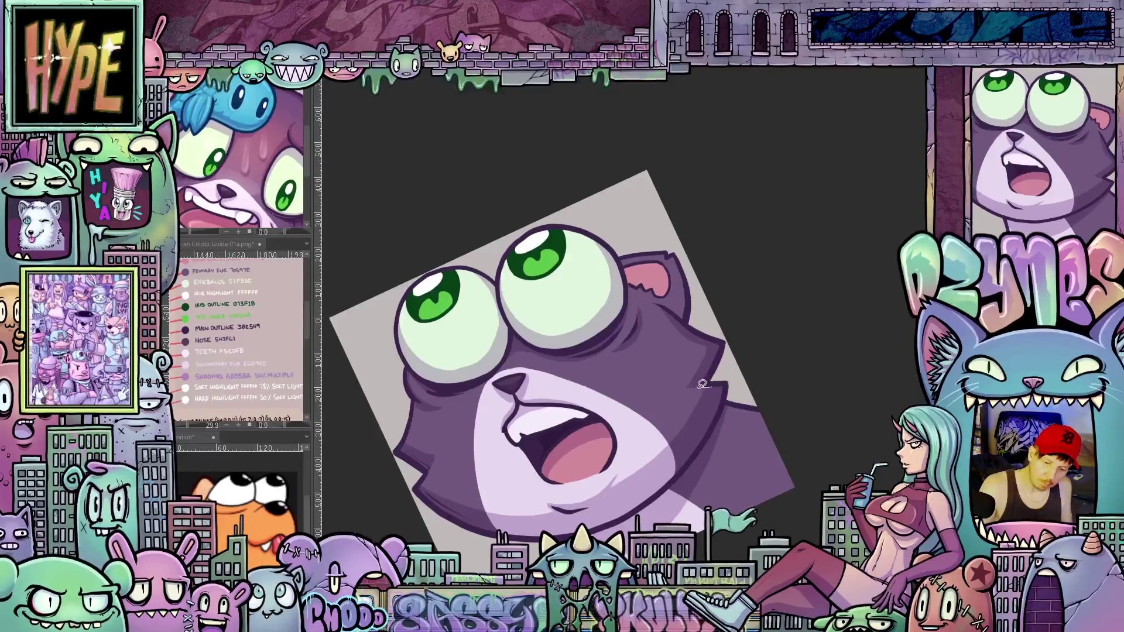
pyautogui.moveTo(728, 384); pyautogui.dragTo(693, 293)
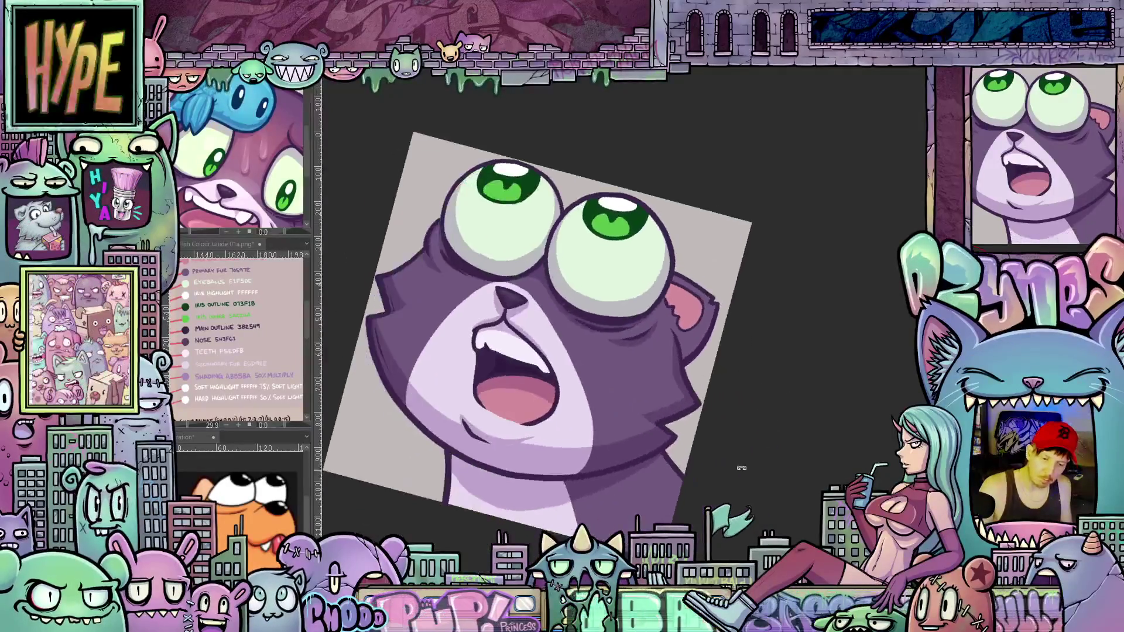
pyautogui.press('-')
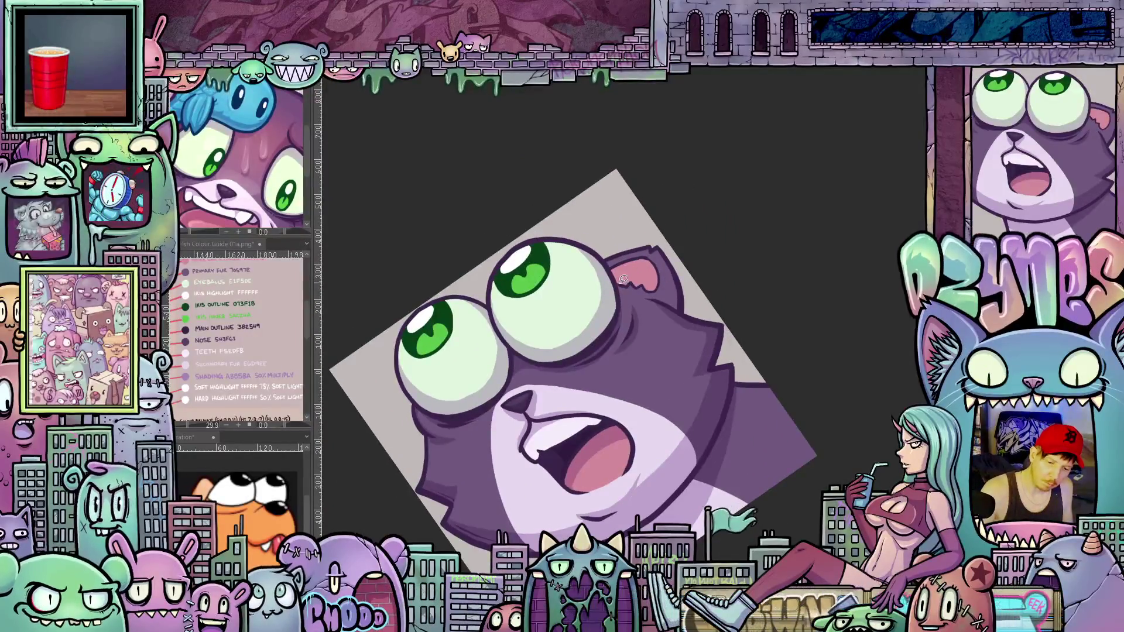
# Settle the canvas tilt and lasso-select a small area around the cat's nose
pyautogui.moveTo(636, 270); pyautogui.dragTo(674, 318)
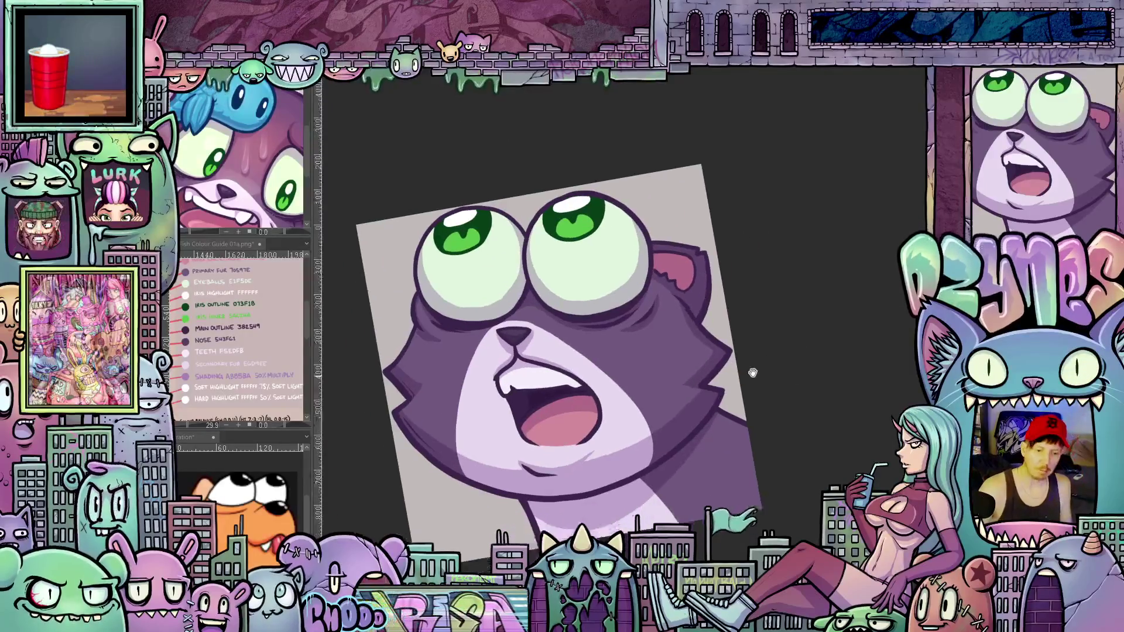
pyautogui.moveTo(755, 376)
pyautogui.mouseDown()
pyautogui.moveTo(798, 309)
pyautogui.moveTo(778, 316)
pyautogui.mouseUp()
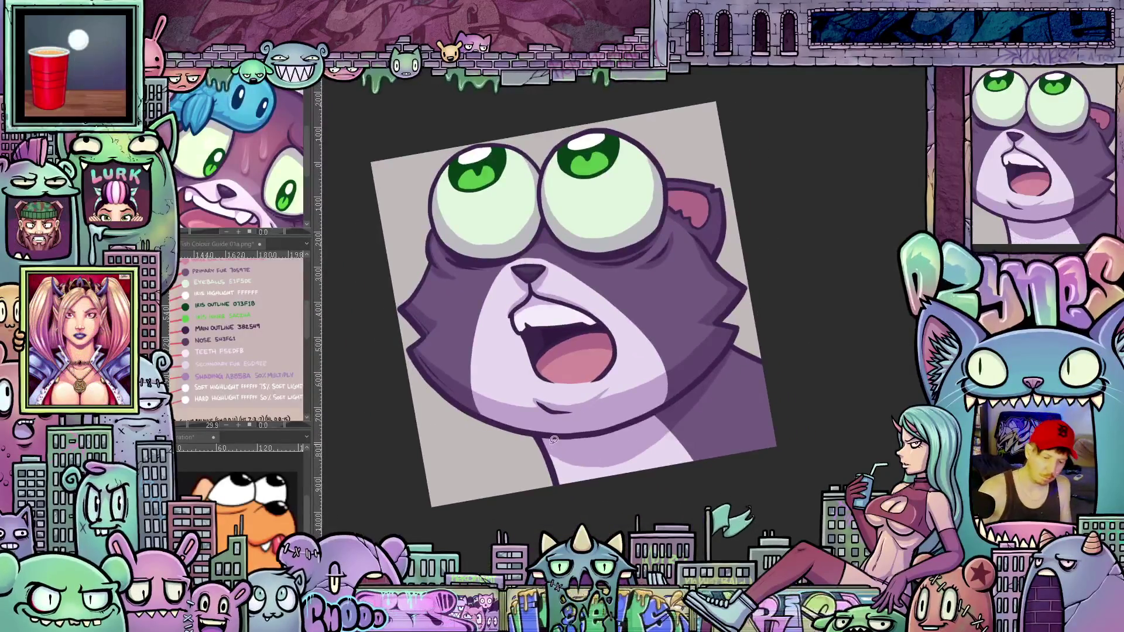
pyautogui.moveTo(664, 434); pyautogui.dragTo(688, 415)
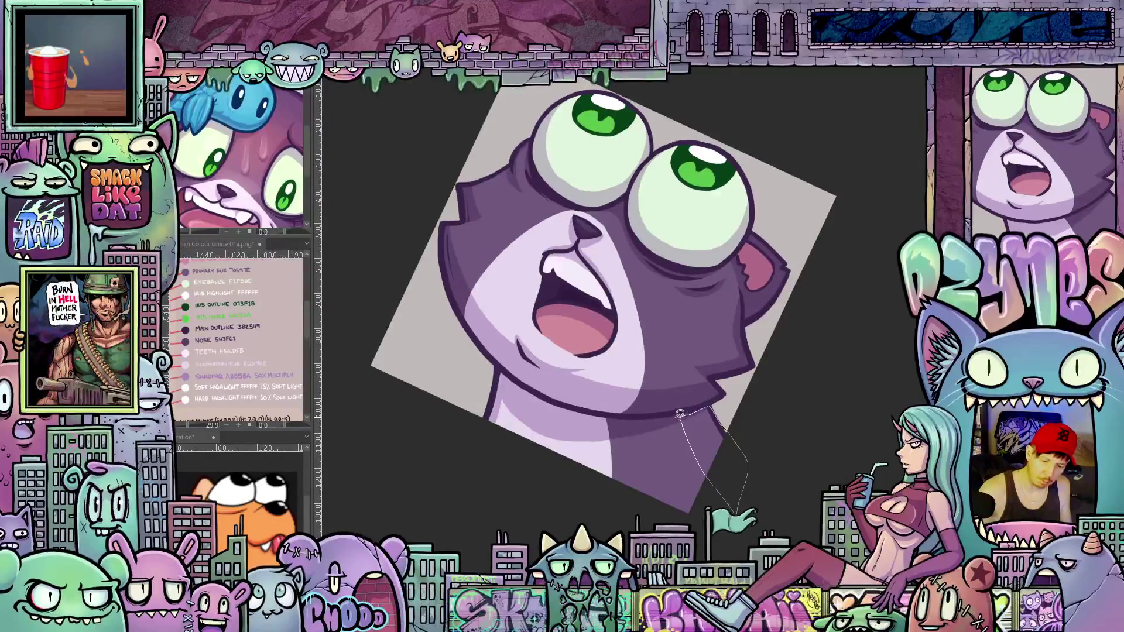
pyautogui.moveTo(680, 413)
pyautogui.mouseDown()
pyautogui.moveTo(761, 477)
pyautogui.moveTo(762, 461)
pyautogui.mouseUp()
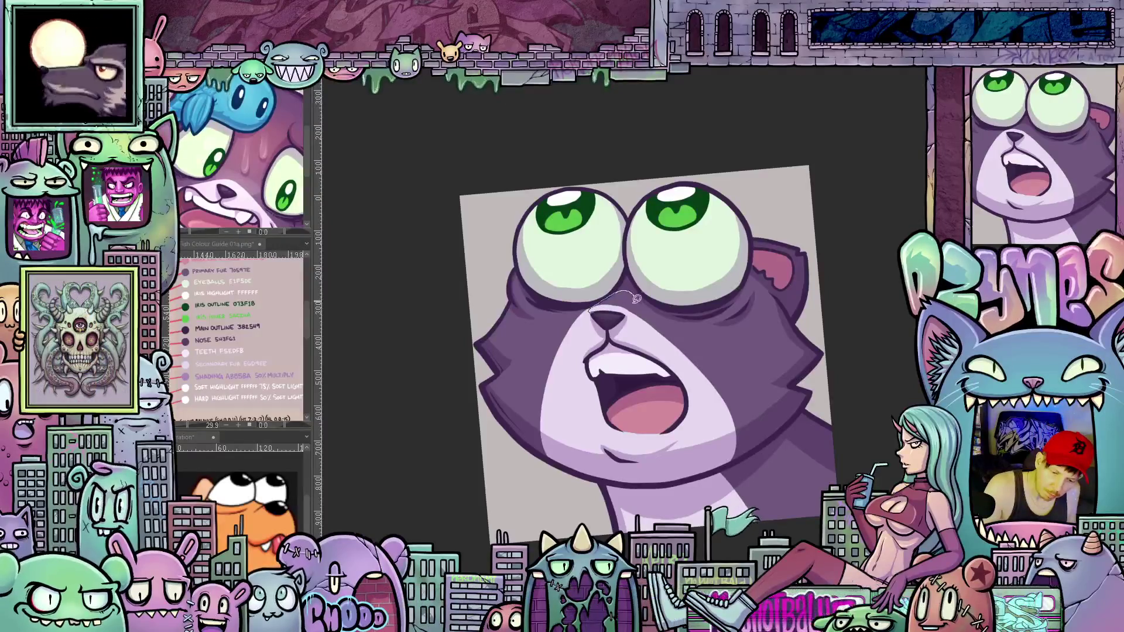
pyautogui.moveTo(636, 298); pyautogui.dragTo(607, 309)
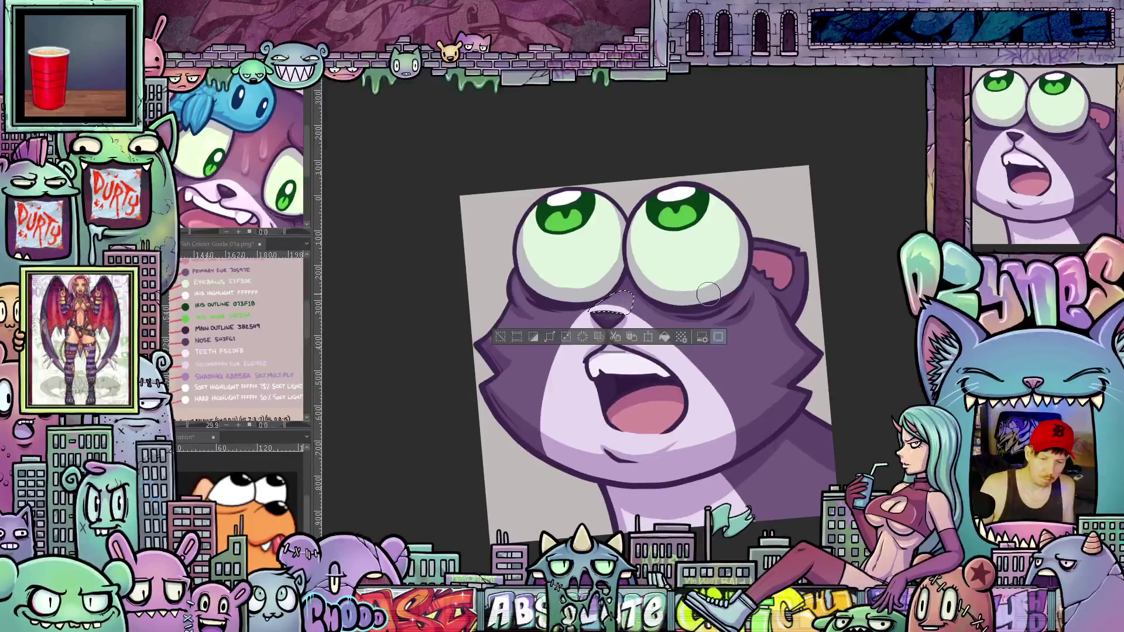
# Clear the nose selection, auto-select the whole cat, deselect again, and shrink the brush
pyautogui.hotkey('ctrl', 'shift', 'a')
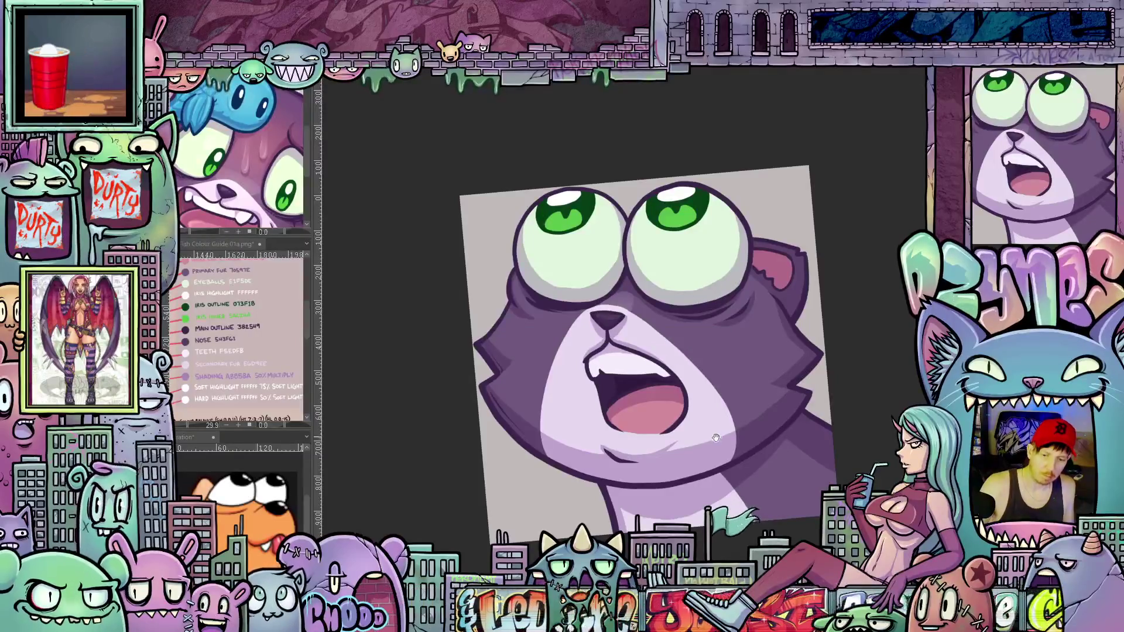
pyautogui.moveTo(715, 437); pyautogui.dragTo(721, 379)
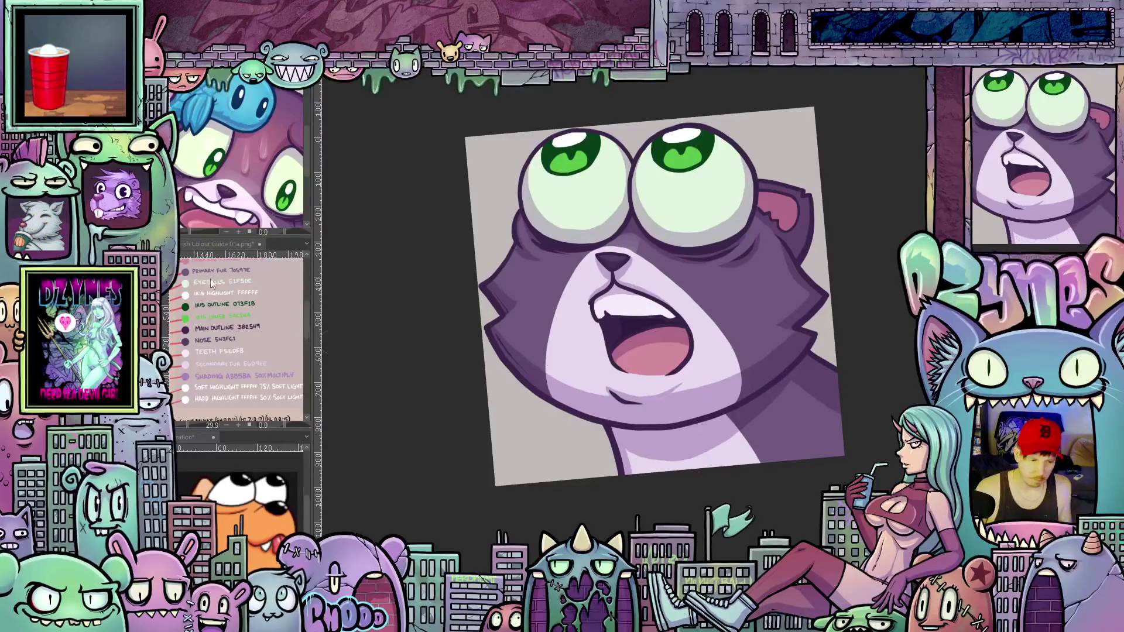
pyautogui.click(553, 298)
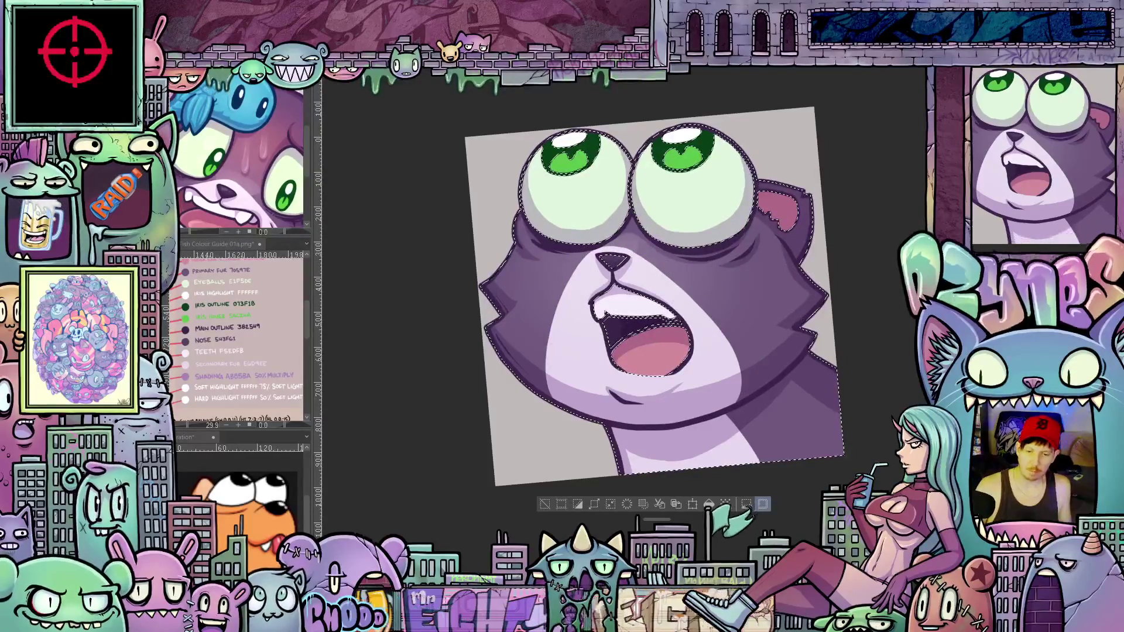
pyautogui.hotkey('ctrl', 'shift', 'a')
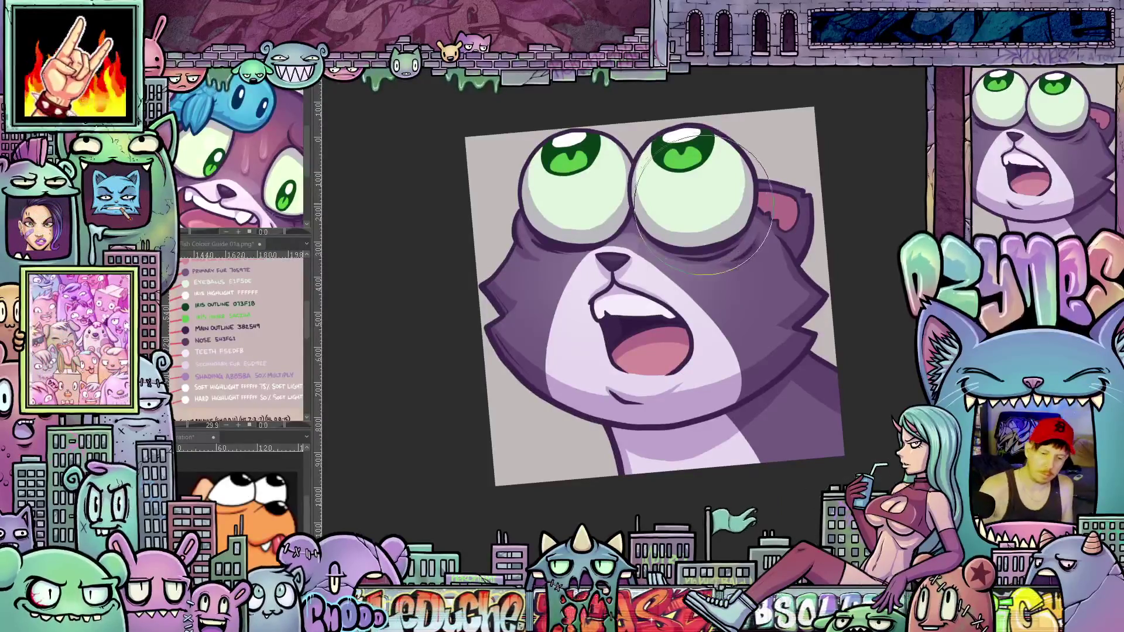
pyautogui.press('[')
pyautogui.press('[')
pyautogui.press('[')
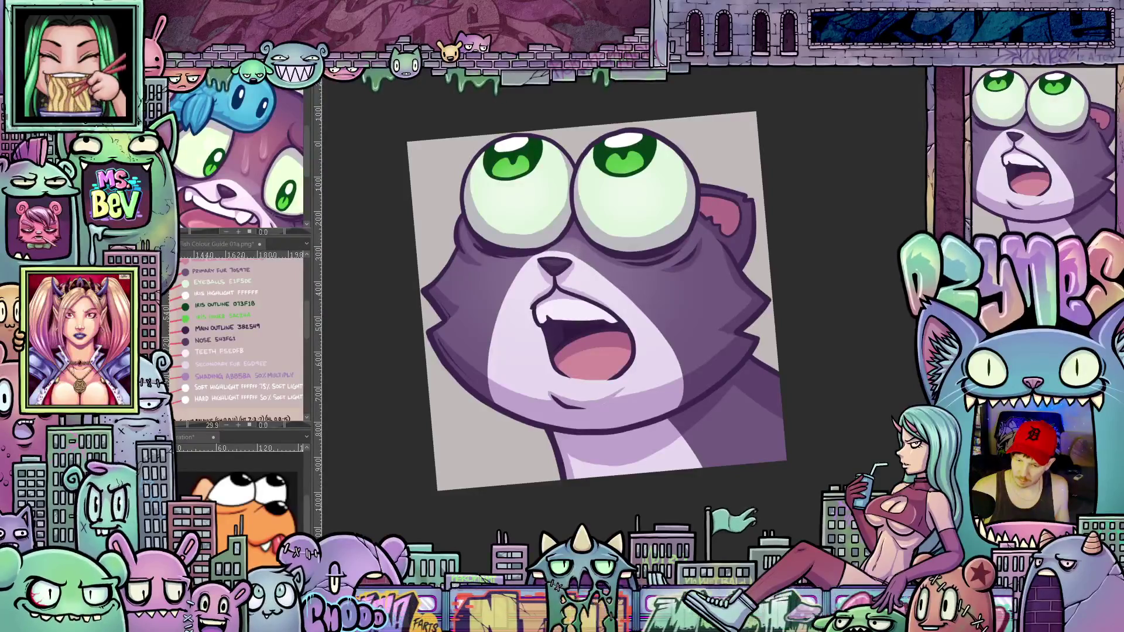
pyautogui.click(988, 84)
pyautogui.click(984, 84)
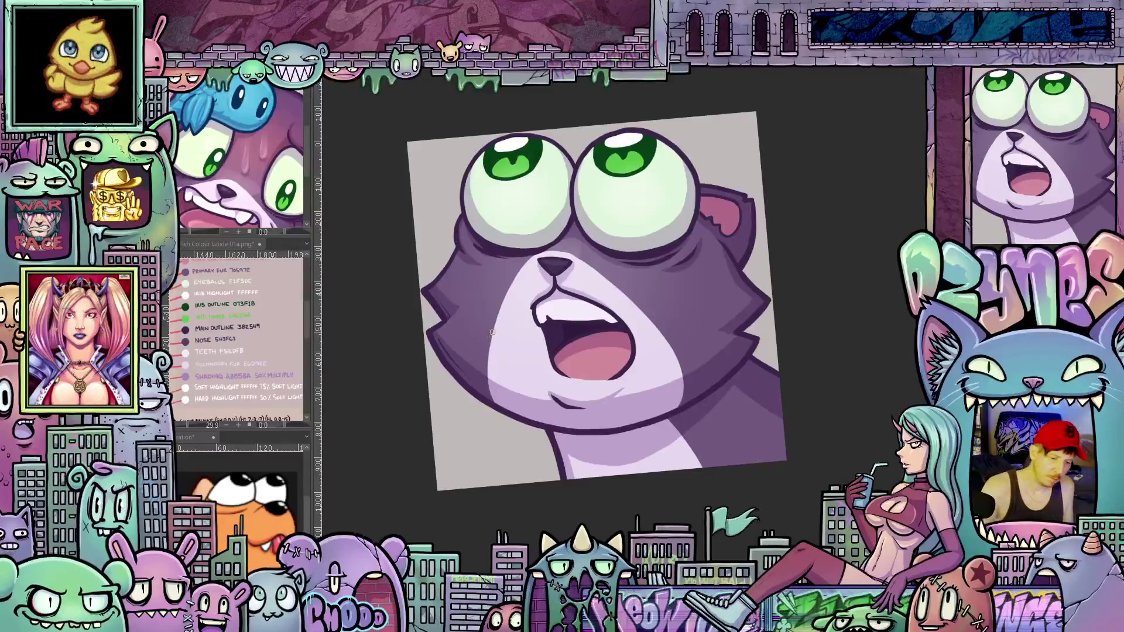
pyautogui.moveTo(488, 352); pyautogui.dragTo(538, 359)
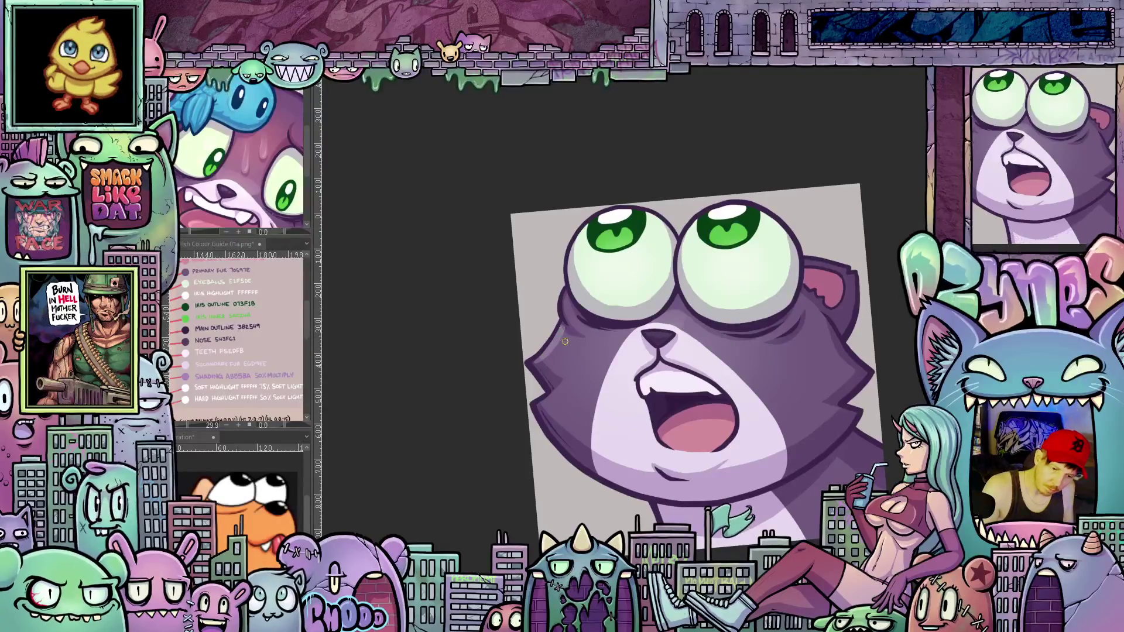
pyautogui.moveTo(747, 414); pyautogui.dragTo(600, 278)
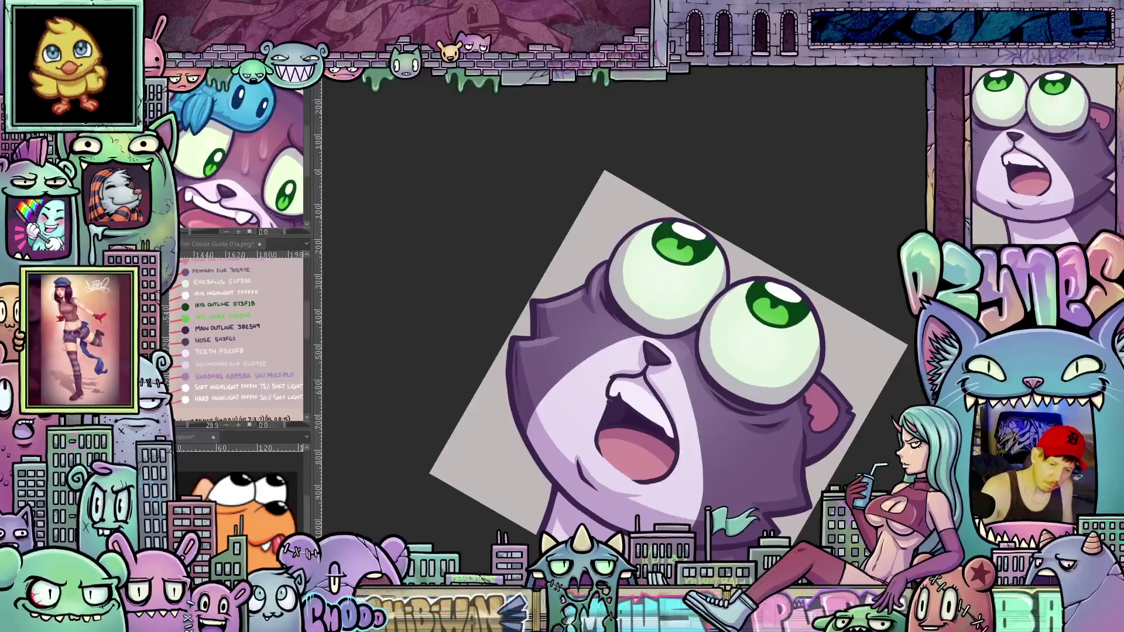
pyautogui.moveTo(564, 341)
pyautogui.mouseDown()
pyautogui.moveTo(743, 486)
pyautogui.moveTo(515, 301)
pyautogui.mouseUp()
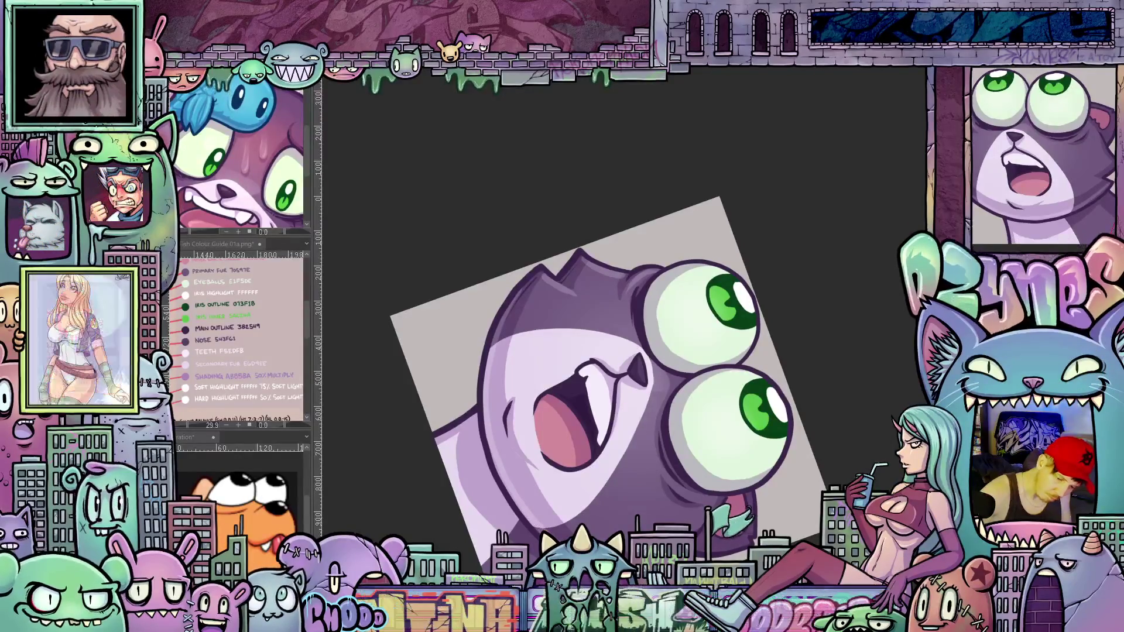
pyautogui.moveTo(546, 525); pyautogui.dragTo(497, 500)
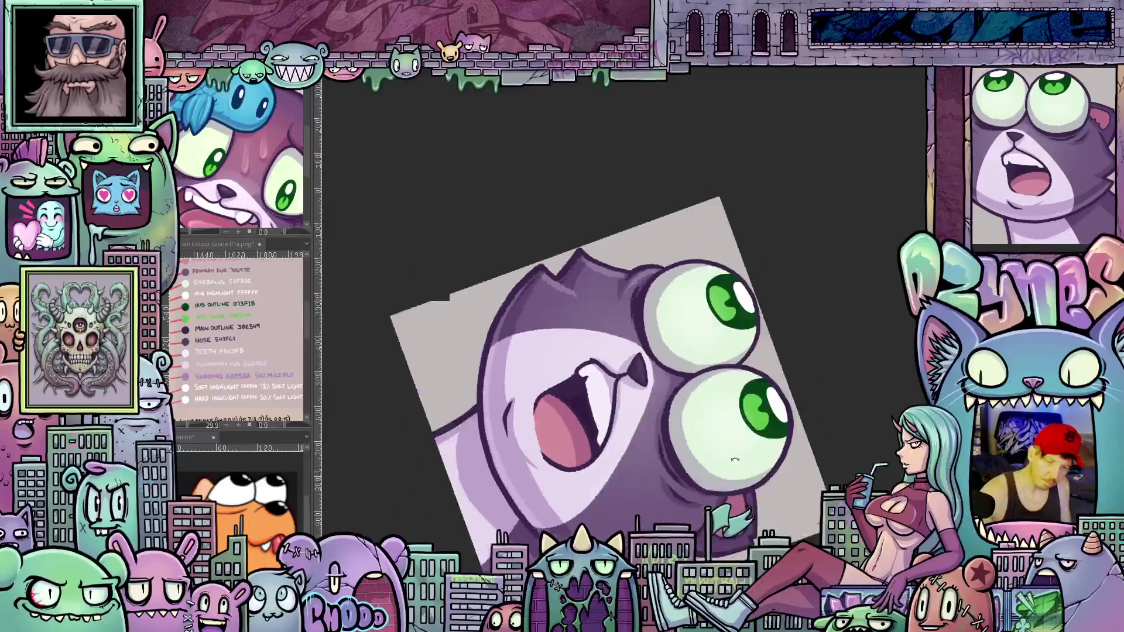
pyautogui.moveTo(538, 433); pyautogui.dragTo(690, 449)
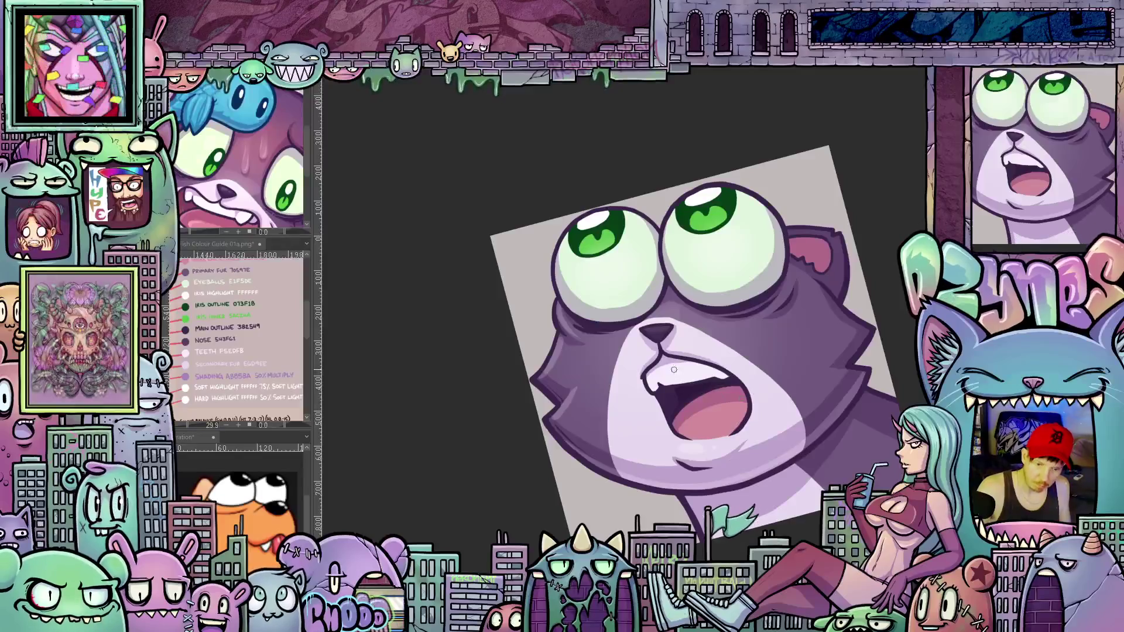
pyautogui.moveTo(674, 370); pyautogui.dragTo(690, 418)
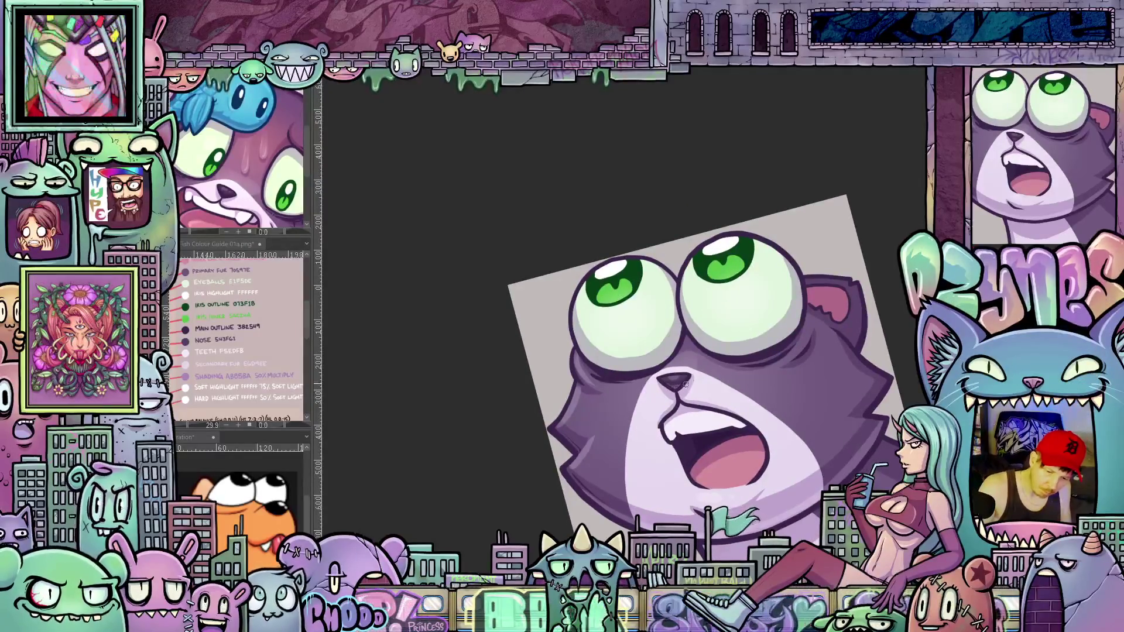
pyautogui.moveTo(819, 466); pyautogui.dragTo(686, 442)
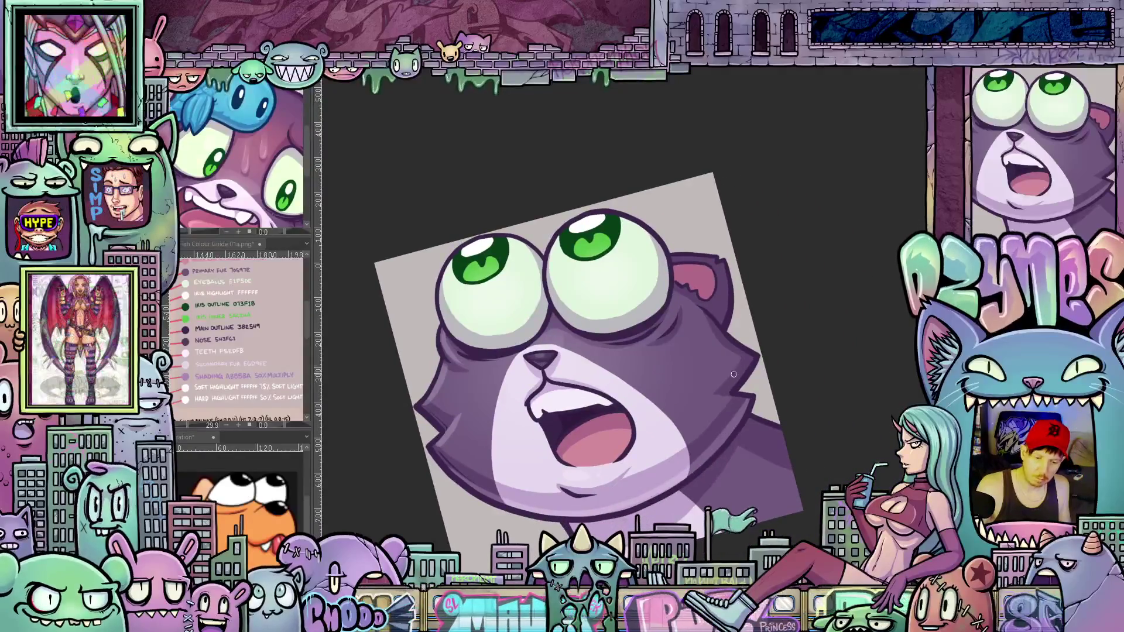
pyautogui.moveTo(711, 335); pyautogui.dragTo(684, 434)
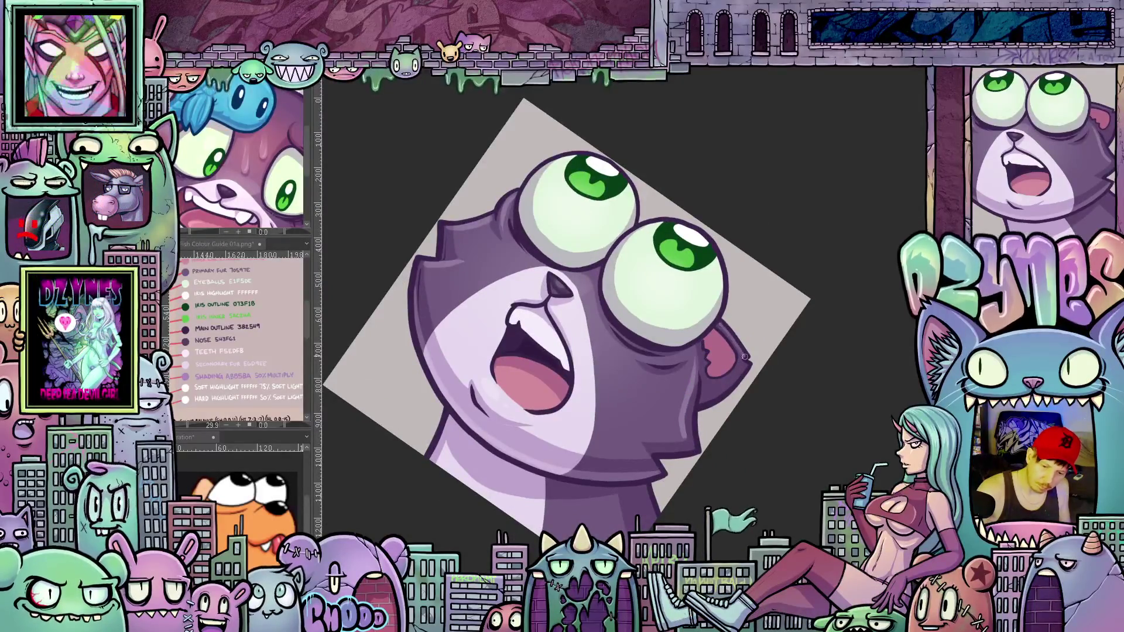
pyautogui.moveTo(700, 417); pyautogui.dragTo(703, 339)
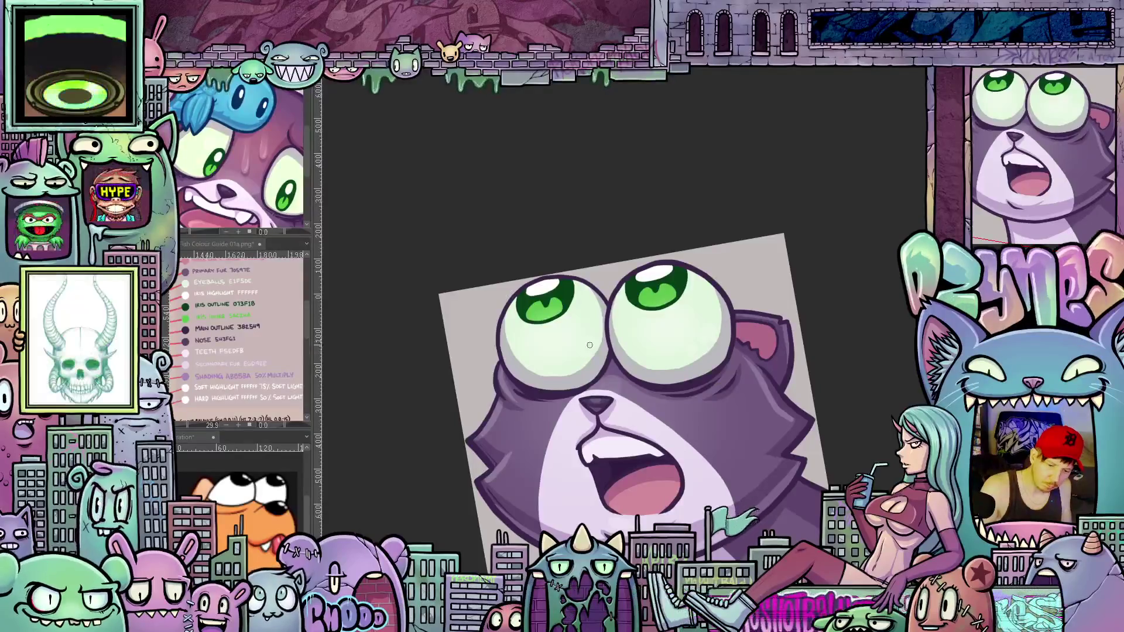
pyautogui.moveTo(771, 371); pyautogui.dragTo(788, 343)
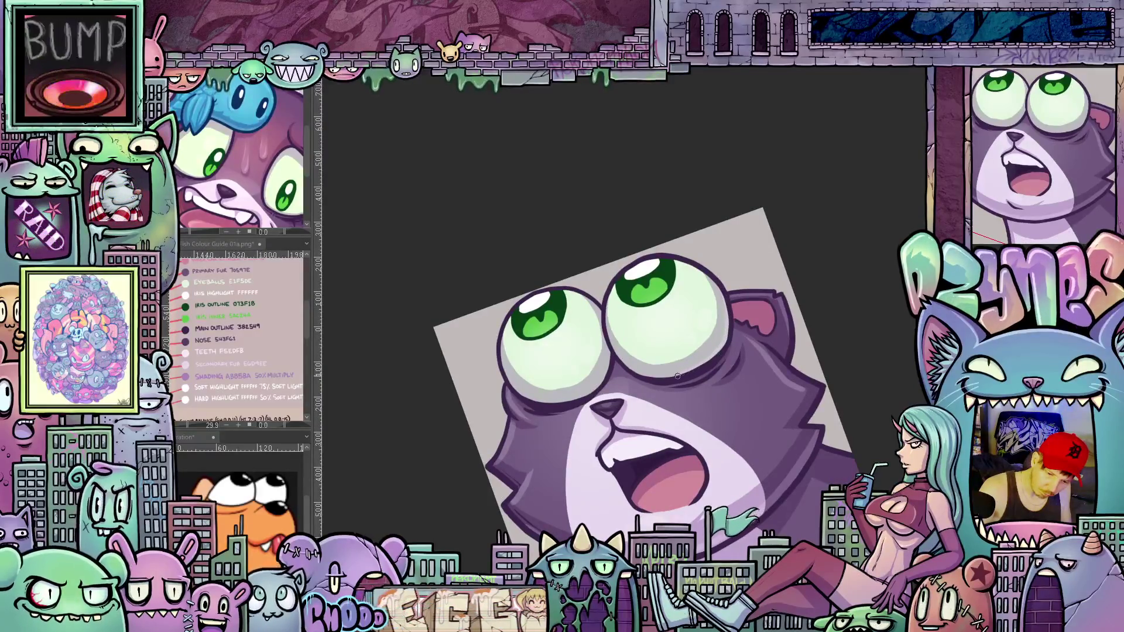
pyautogui.moveTo(666, 354); pyautogui.dragTo(735, 327)
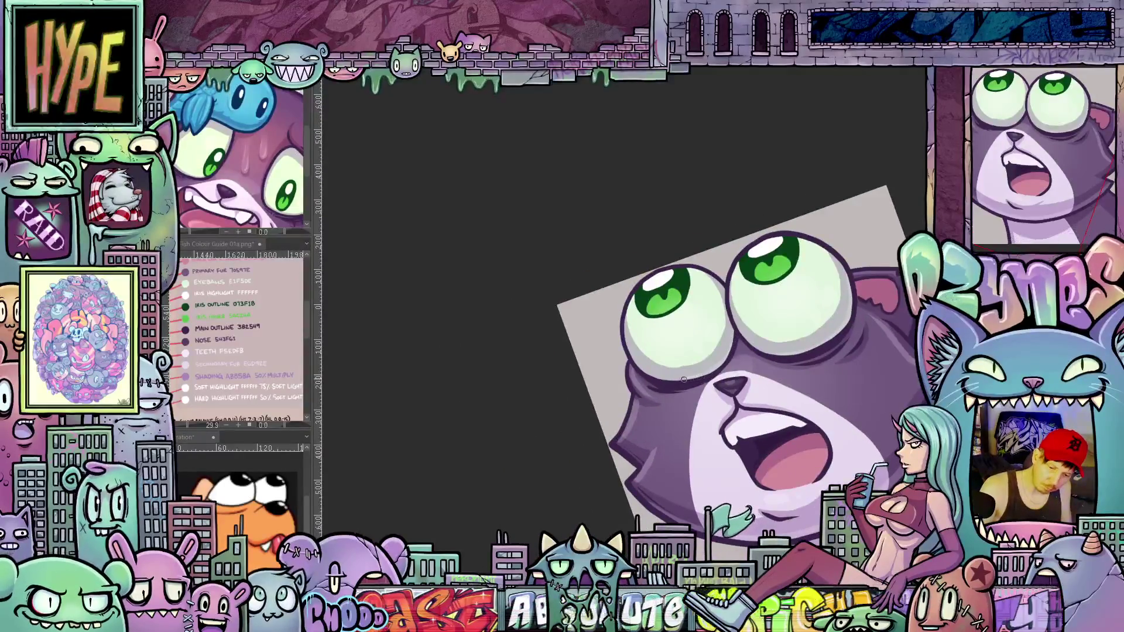
pyautogui.moveTo(711, 371)
pyautogui.mouseDown()
pyautogui.moveTo(793, 527)
pyautogui.moveTo(760, 326)
pyautogui.moveTo(612, 325)
pyautogui.mouseUp()
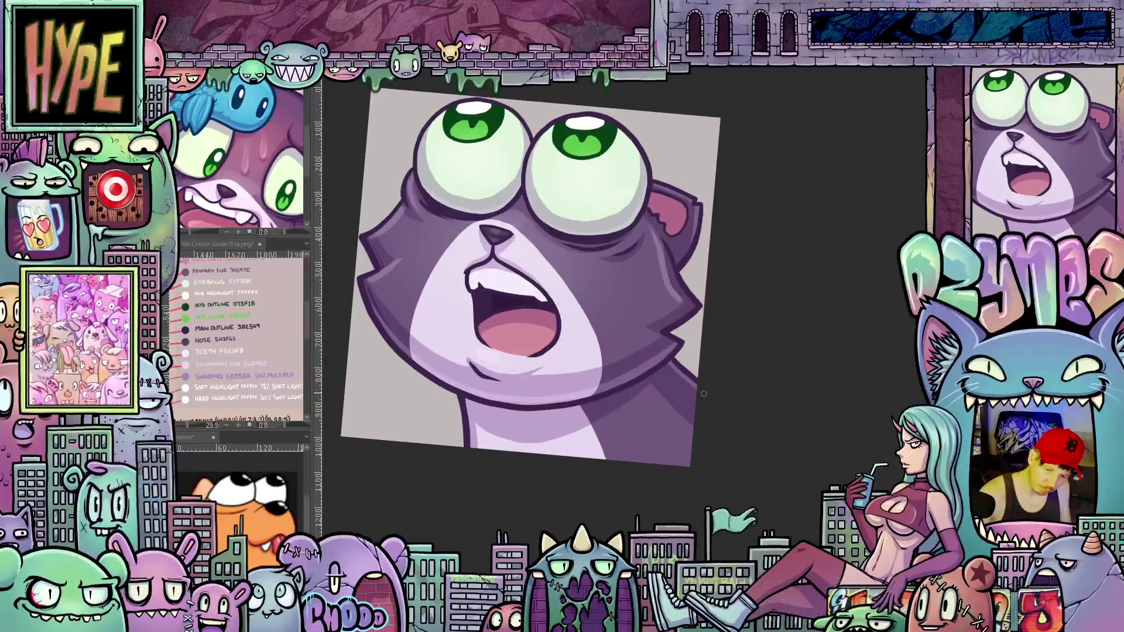
pyautogui.moveTo(703, 393)
pyautogui.mouseDown()
pyautogui.moveTo(562, 422)
pyautogui.moveTo(704, 449)
pyautogui.moveTo(740, 490)
pyautogui.moveTo(687, 305)
pyautogui.mouseUp()
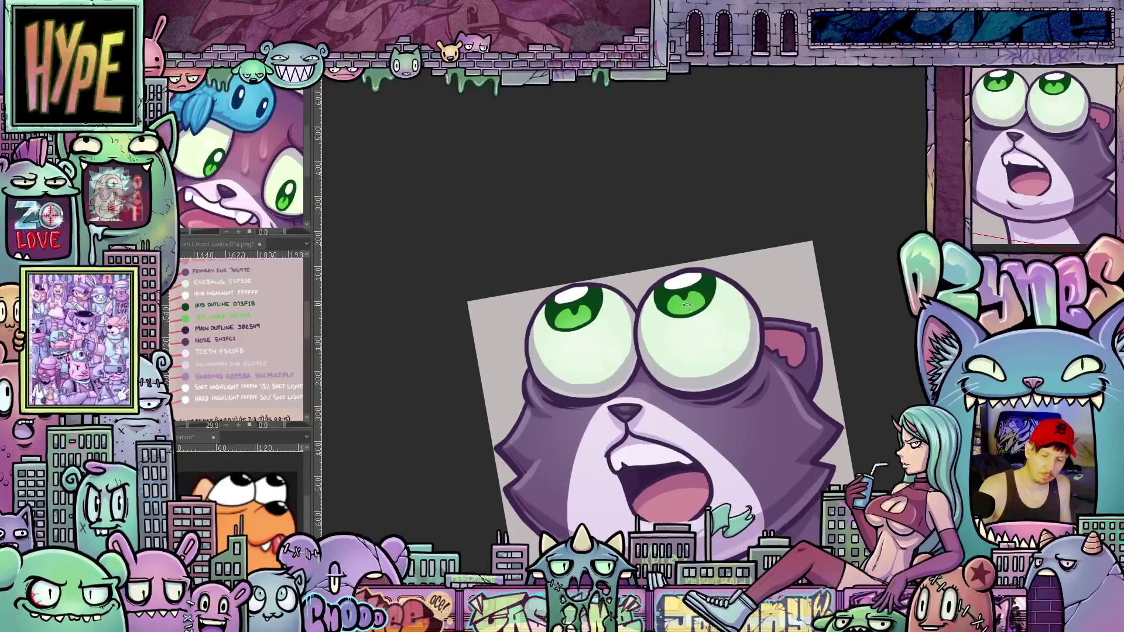
pyautogui.moveTo(716, 341); pyautogui.dragTo(832, 339)
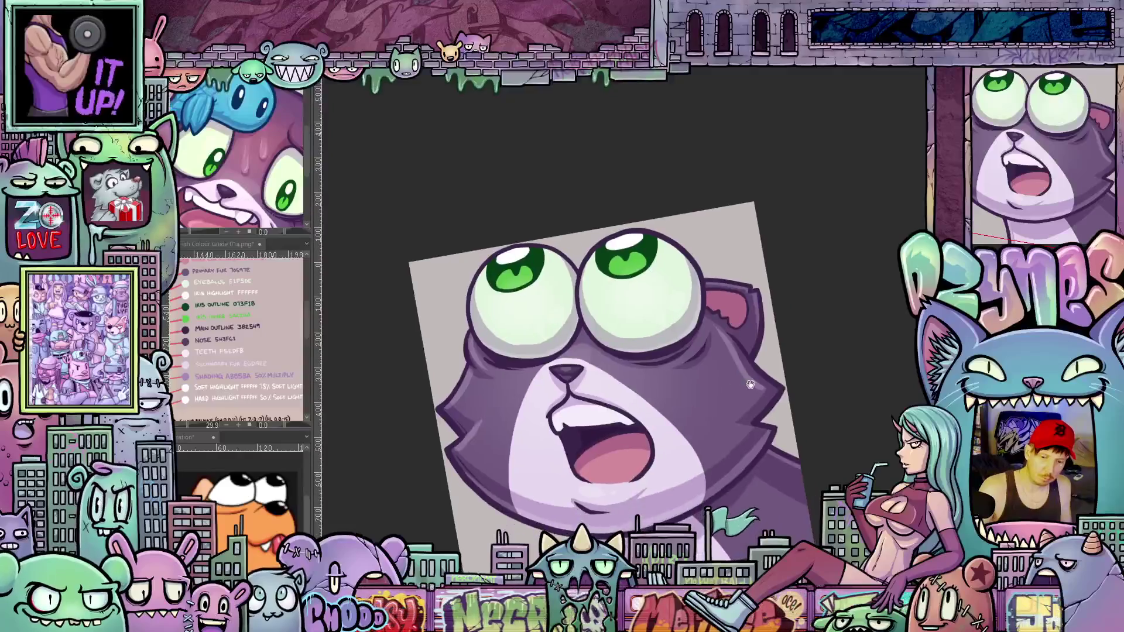
pyautogui.hotkey('ctrl', '0')
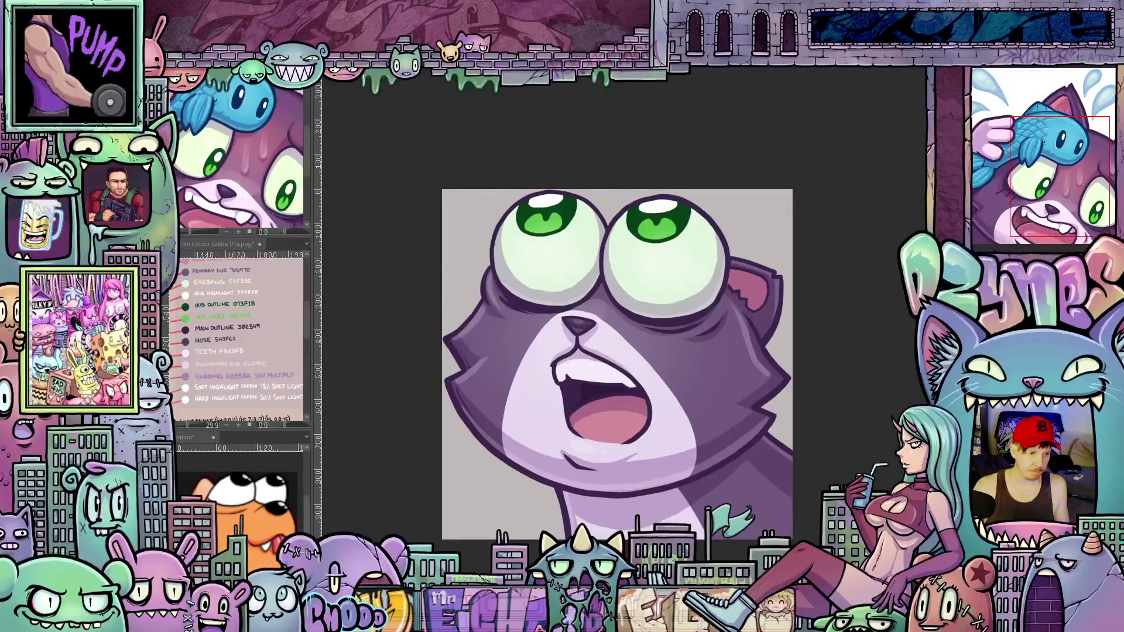
# Dismiss the open menus without choosing anything and nudge the view of the cat down
pyautogui.press('Escape')
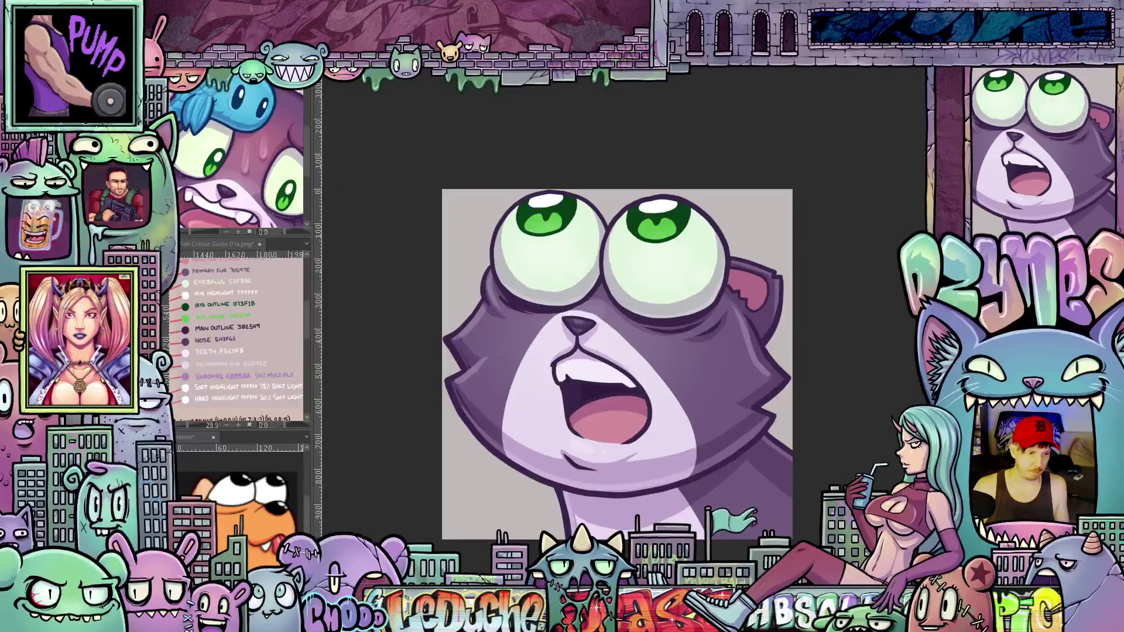
pyautogui.click(185, 75)
pyautogui.press('Escape')
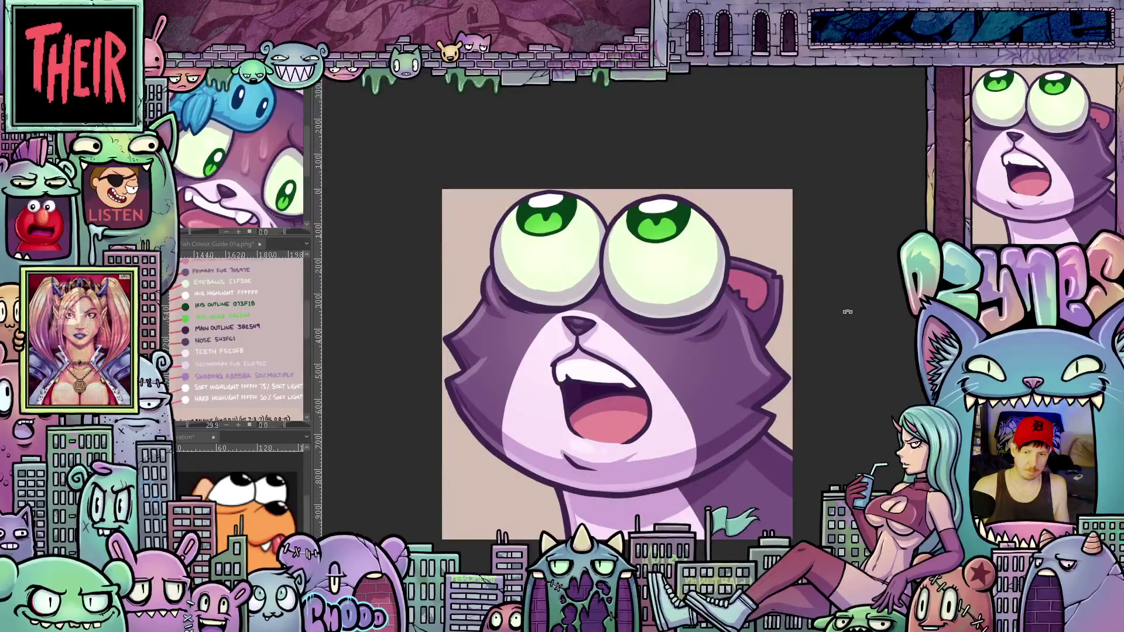
pyautogui.scroll(-1, 813, 312)
pyautogui.scroll(-2, 825, 310)
pyautogui.moveTo(845, 307); pyautogui.dragTo(836, 329)
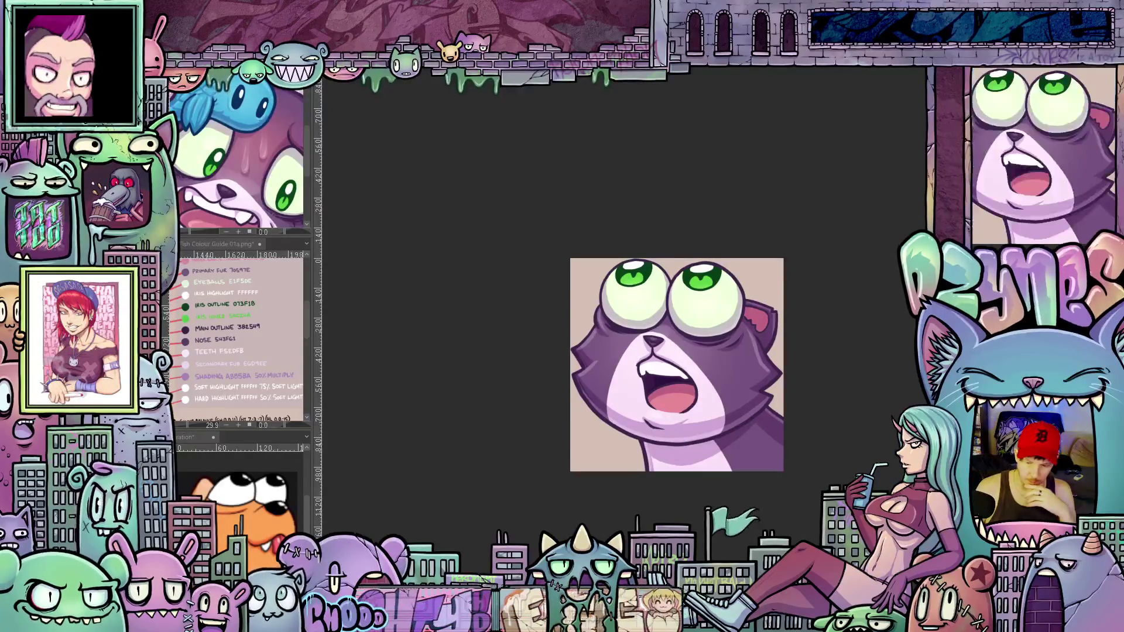
# Hide the beige background so the cat sits on transparency
pyautogui.hotkey('ctrl', ',')
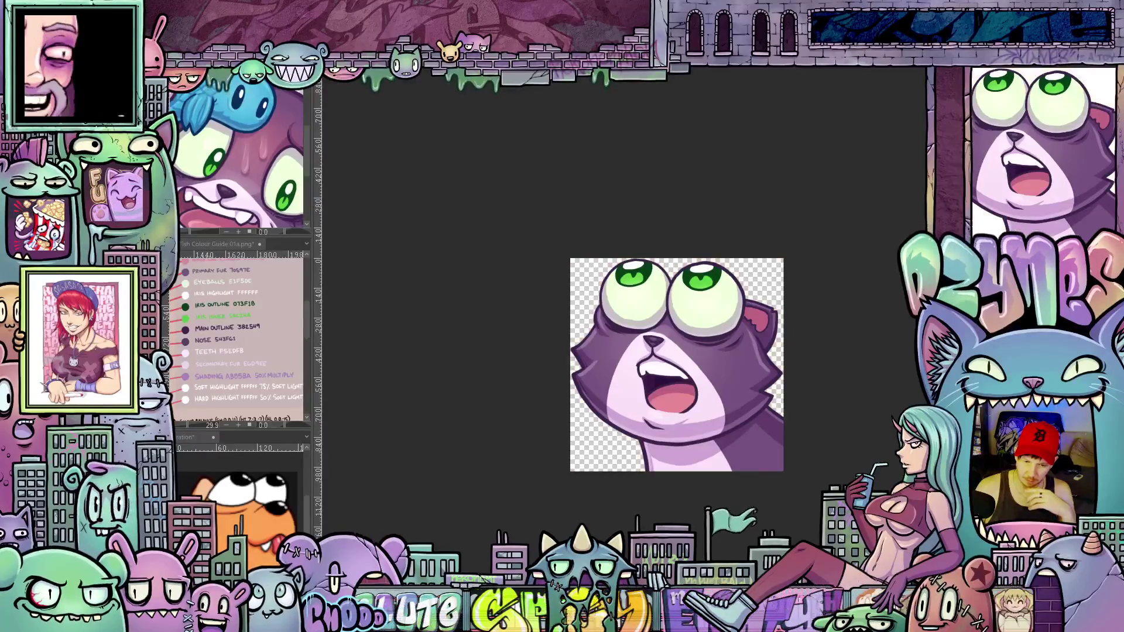
pyautogui.scroll(1, 822, 351)
pyautogui.scroll(1, 822, 352)
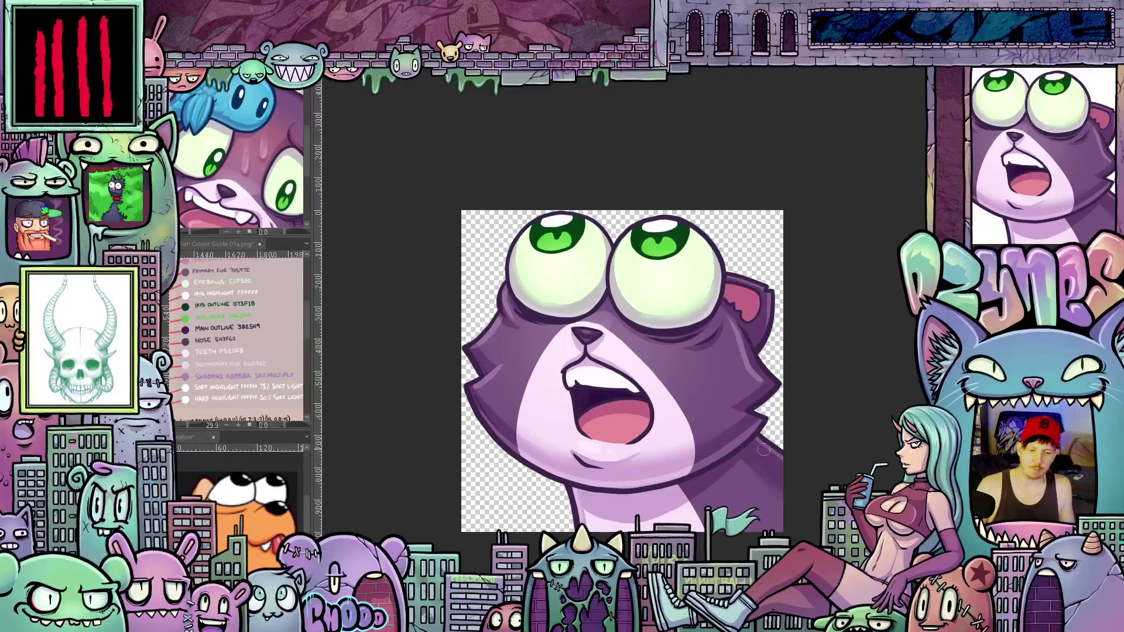
pyautogui.scroll(-2, 765, 448)
pyautogui.scroll(-1, 790, 431)
pyautogui.moveTo(805, 414)
pyautogui.mouseDown()
pyautogui.moveTo(780, 419)
pyautogui.moveTo(776, 405)
pyautogui.mouseUp()
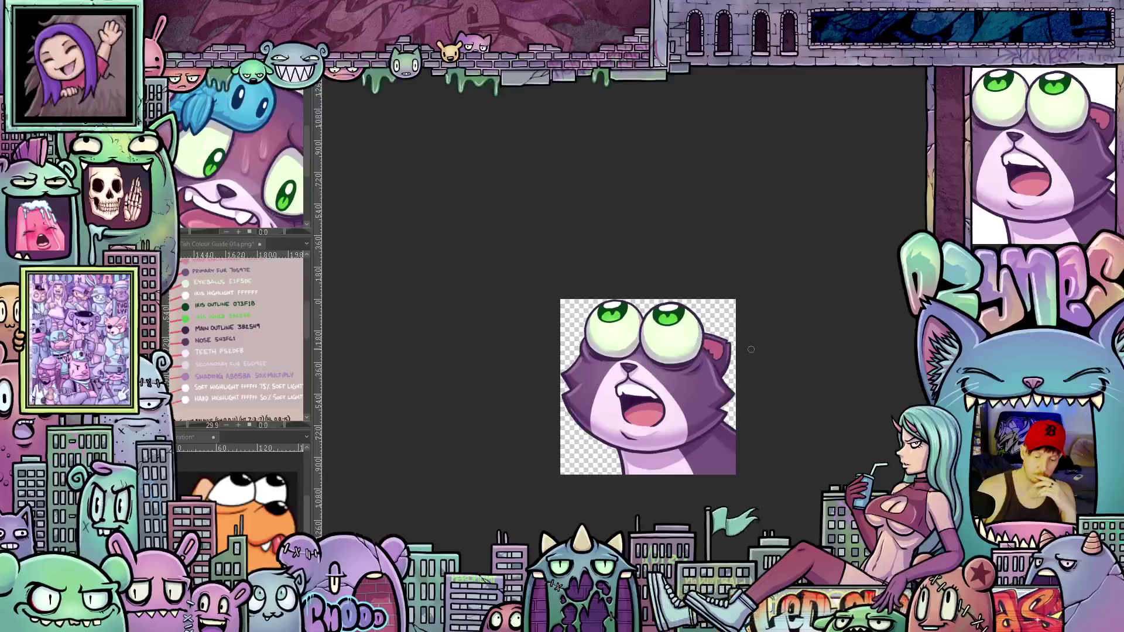
pyautogui.scroll(-3, 751, 349)
pyautogui.scroll(-3, 754, 351)
pyautogui.scroll(-2, 764, 355)
pyautogui.scroll(-1, 778, 360)
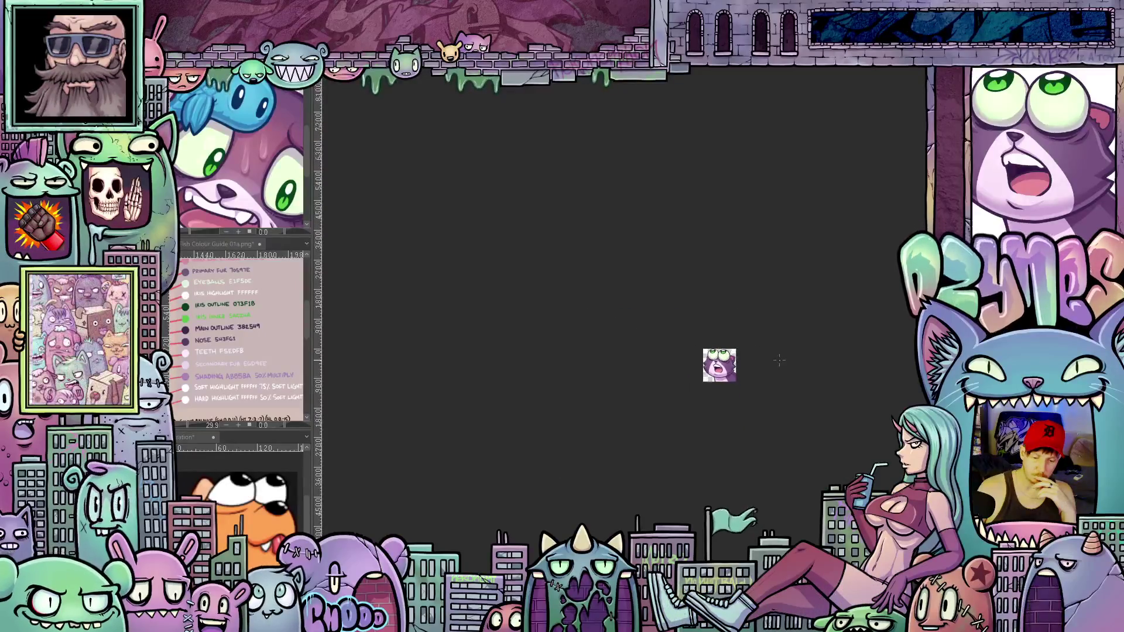
pyautogui.scroll(-1, 779, 360)
pyautogui.scroll(1, 777, 359)
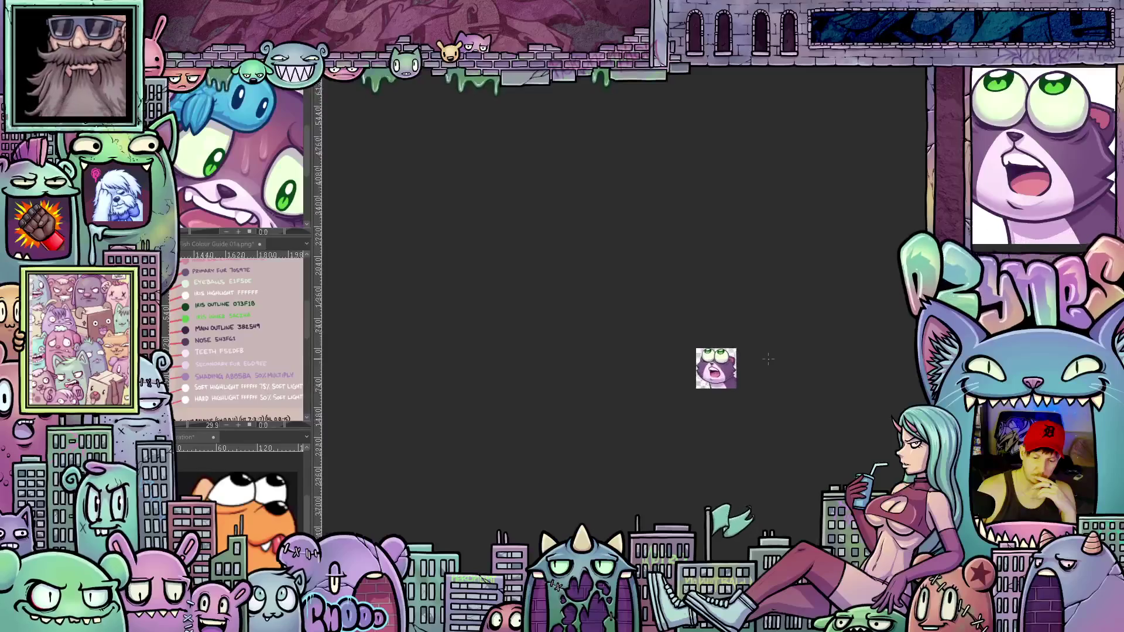
pyautogui.scroll(2, 772, 358)
pyautogui.scroll(1, 768, 360)
pyautogui.scroll(2, 763, 359)
pyautogui.scroll(1, 762, 359)
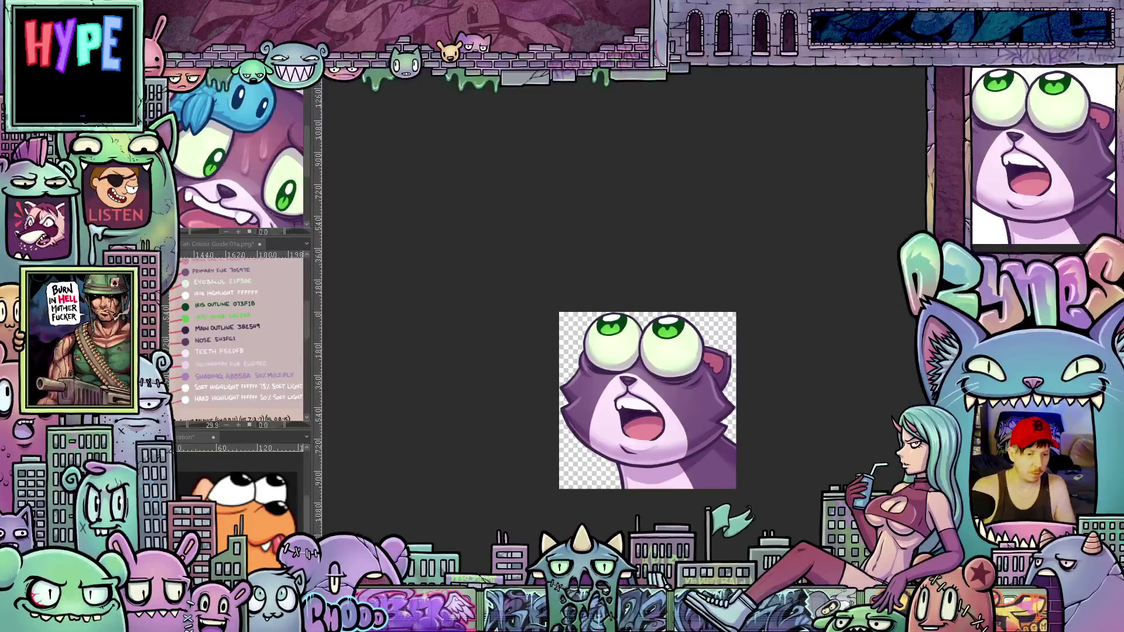
# Flatten the emote into a single layer via the Layer commands
pyautogui.click(175, 78)
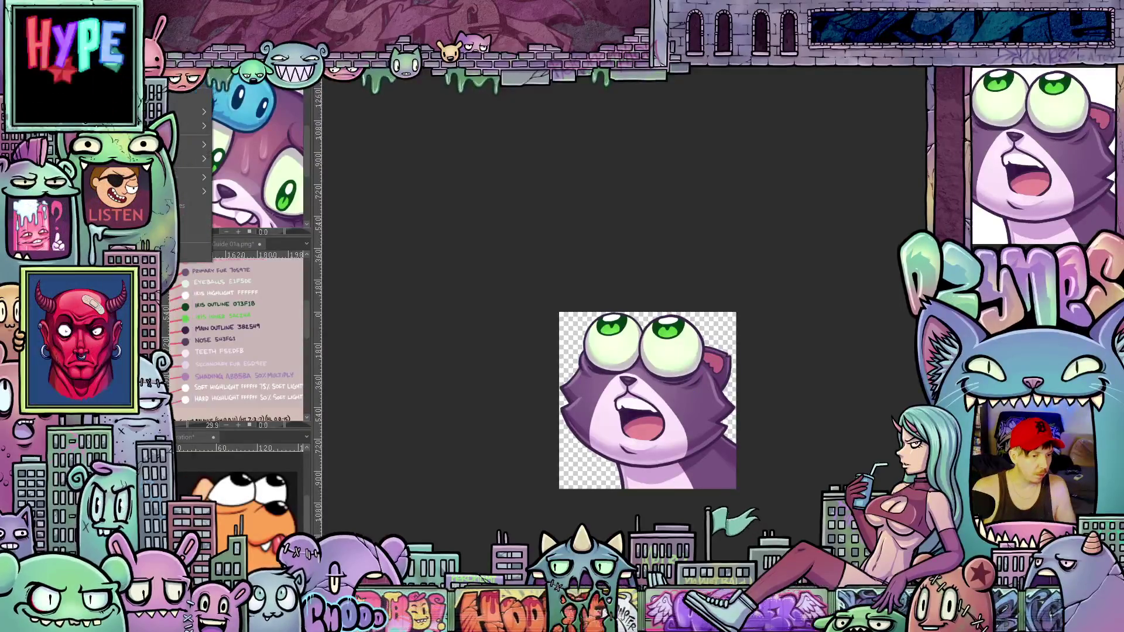
pyautogui.click(200, 344)
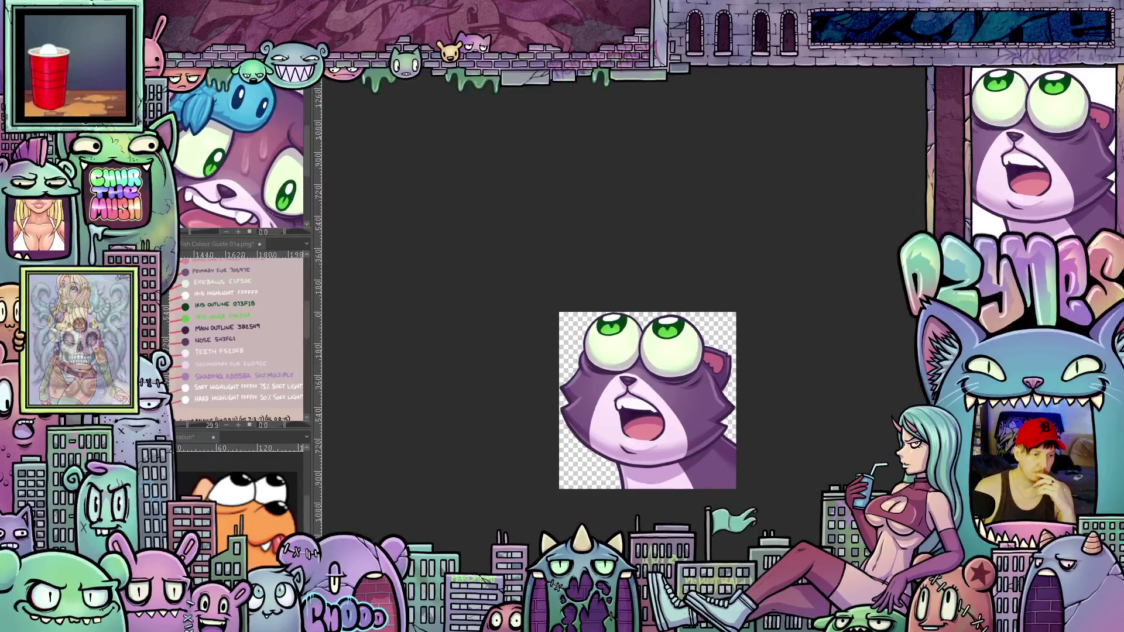
pyautogui.click(176, 10)
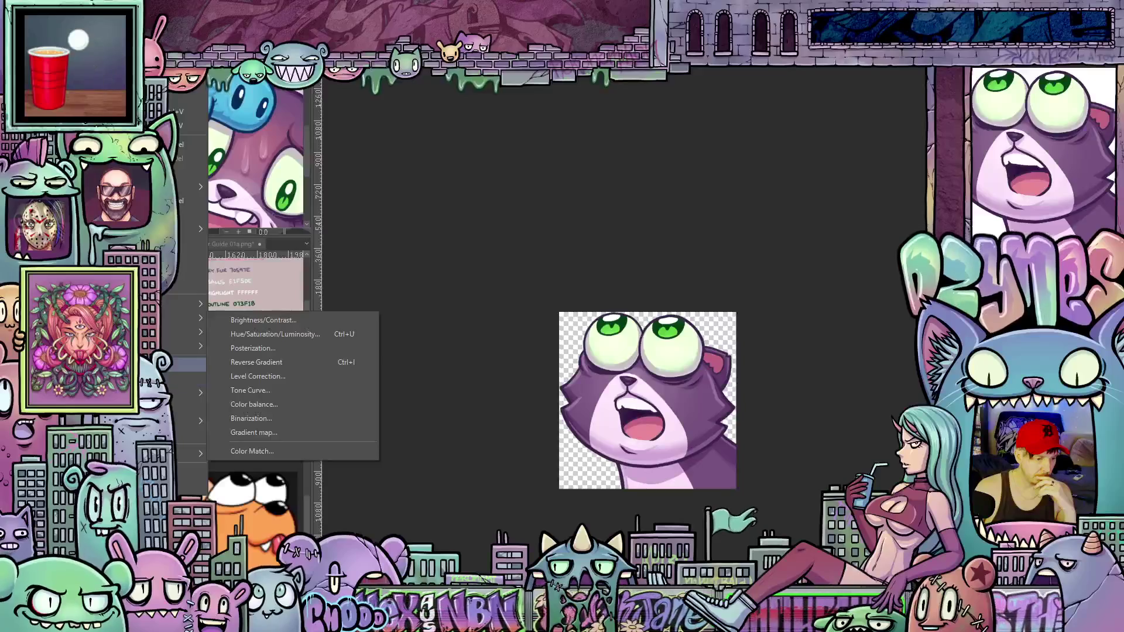
# Change the image resolution to 112 px square and zoom in on the small emote
pyautogui.click(184, 363)
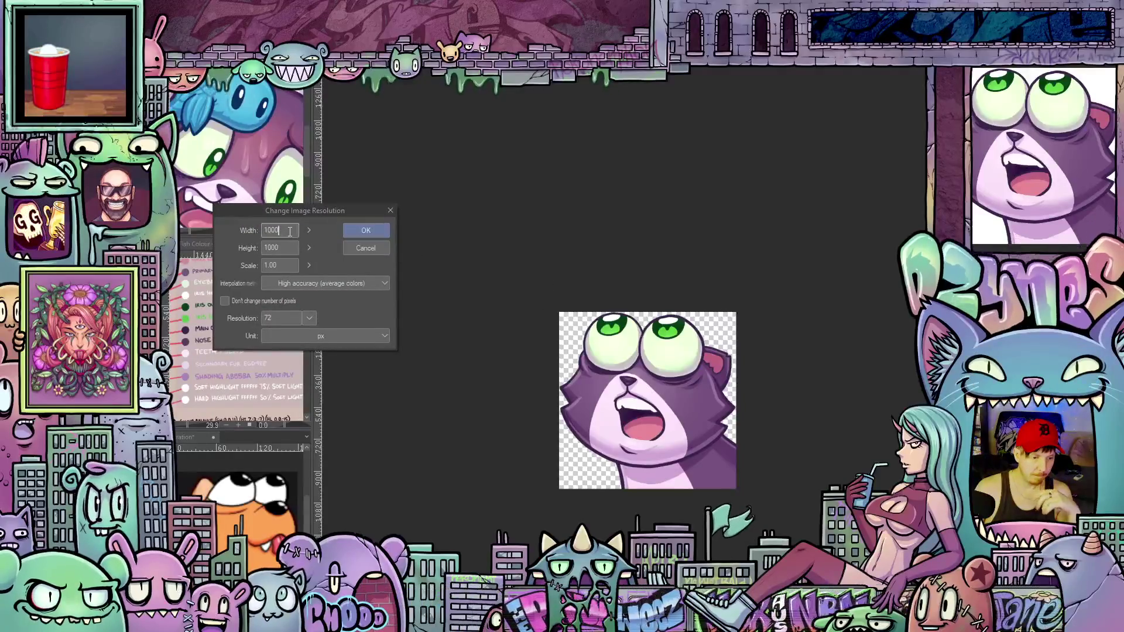
pyautogui.write('112')
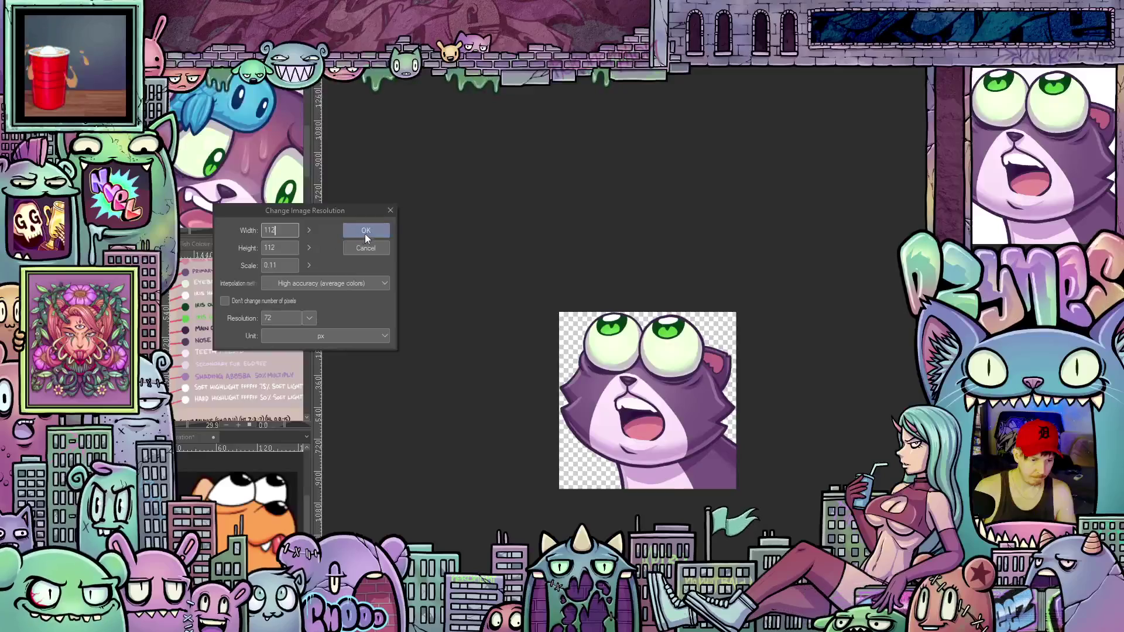
pyautogui.click(365, 231)
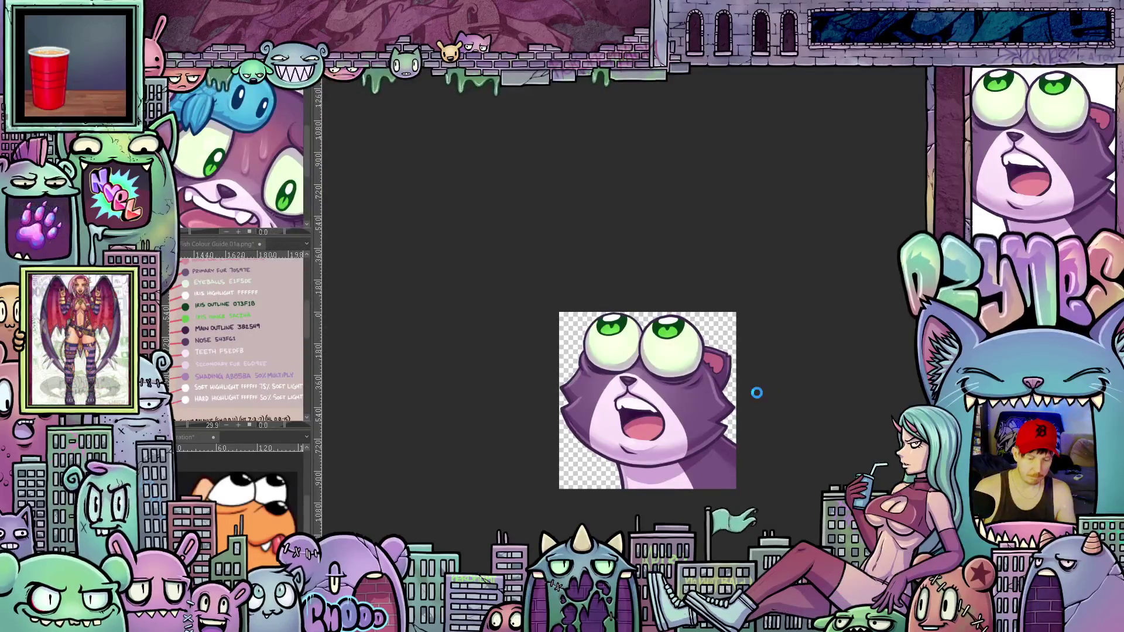
pyautogui.press('+')
pyautogui.press('+')
pyautogui.press('+')
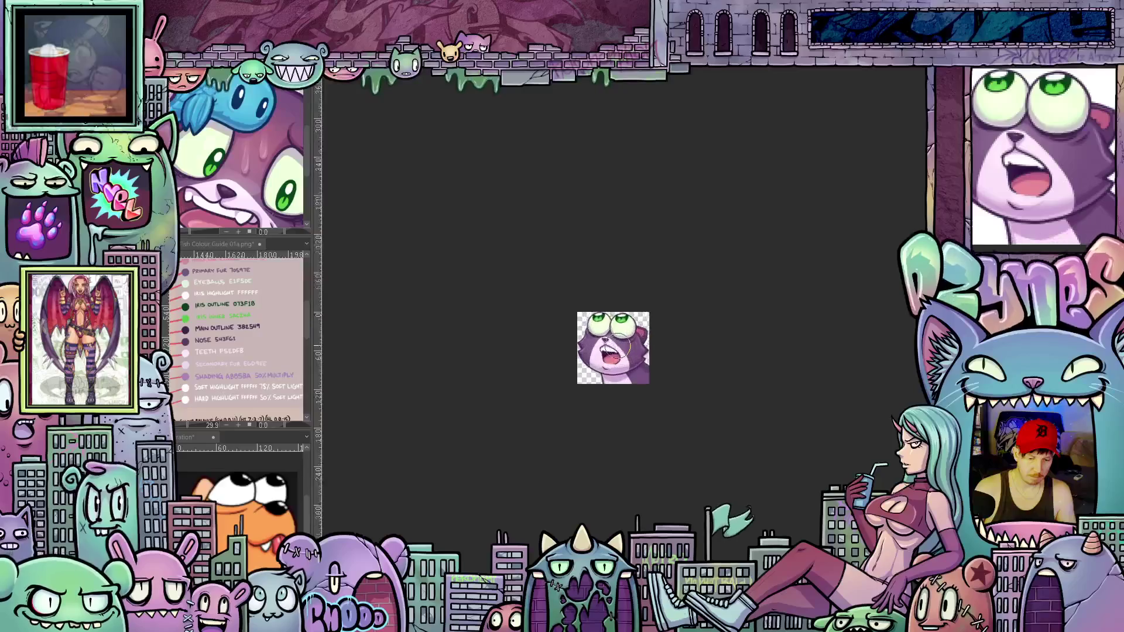
pyautogui.press('+')
pyautogui.press('+')
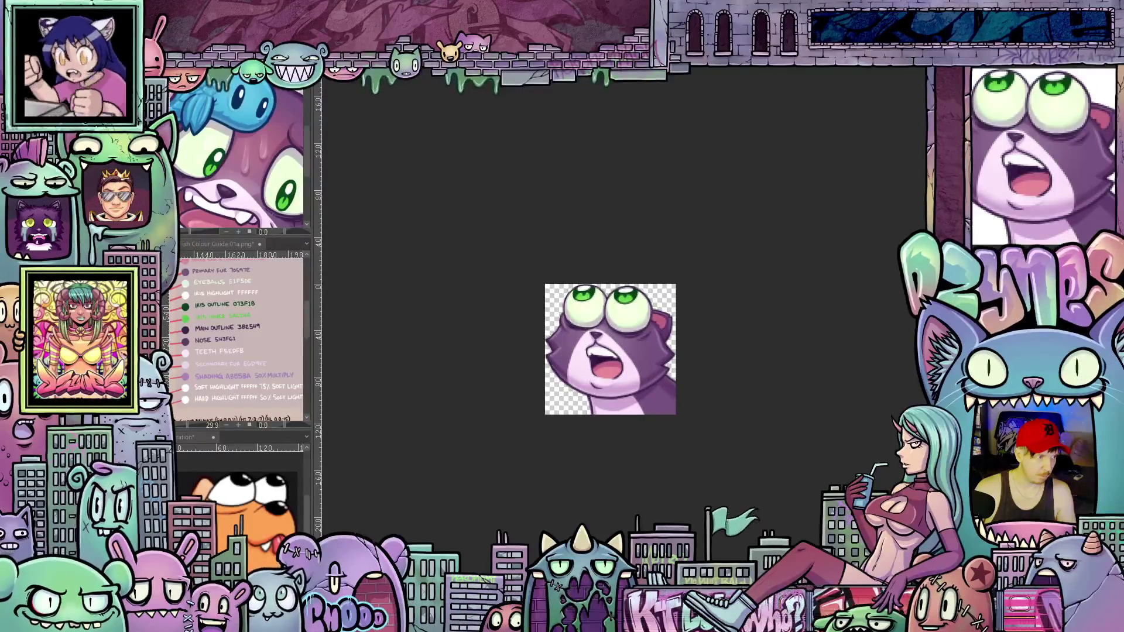
# Save the 112 px emote as a flat image, accepting the loss of layer information
pyautogui.hotkey('ctrl', 's')
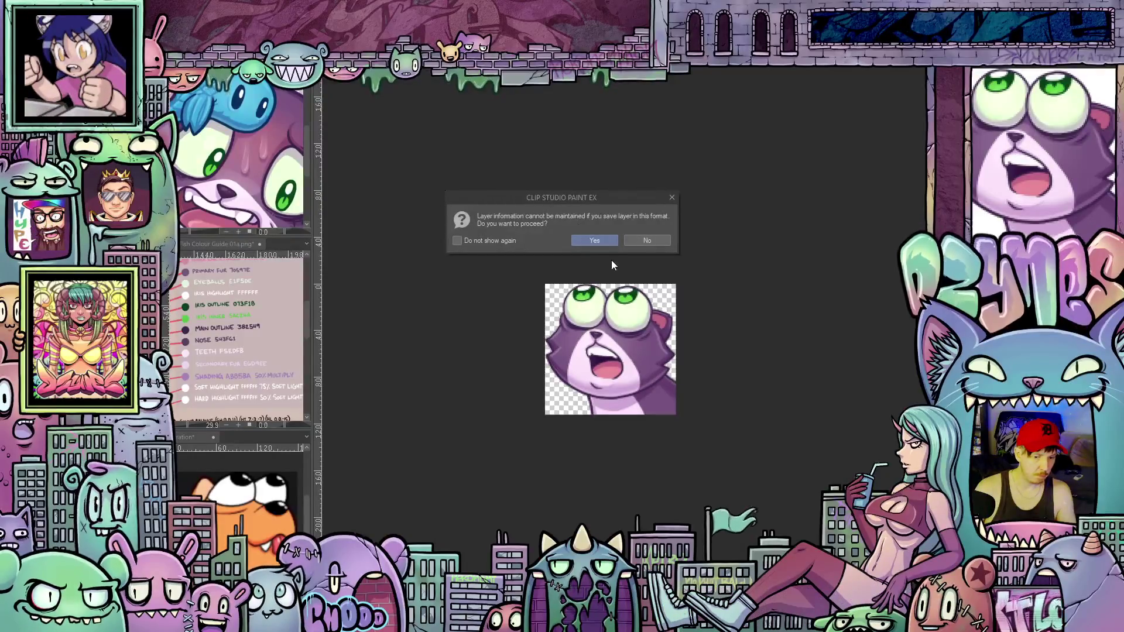
pyautogui.click(608, 240)
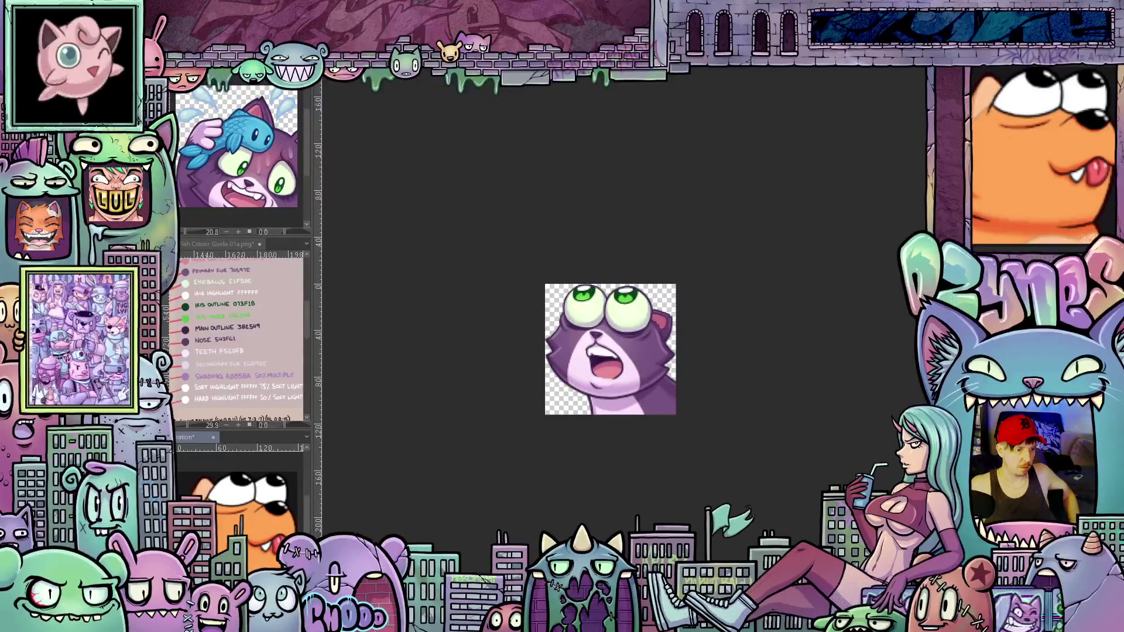
# Close the modified illustration without saving and dock the reference image into the side panels
pyautogui.hotkey('alt', 'l')
pyautogui.press('Escape')
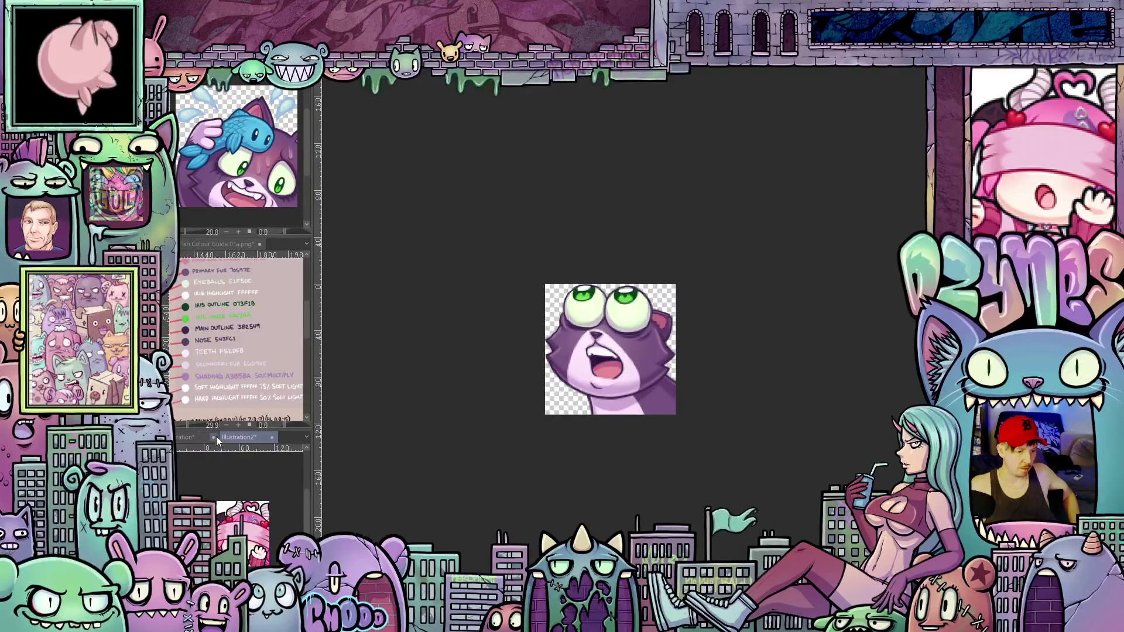
pyautogui.click(215, 436)
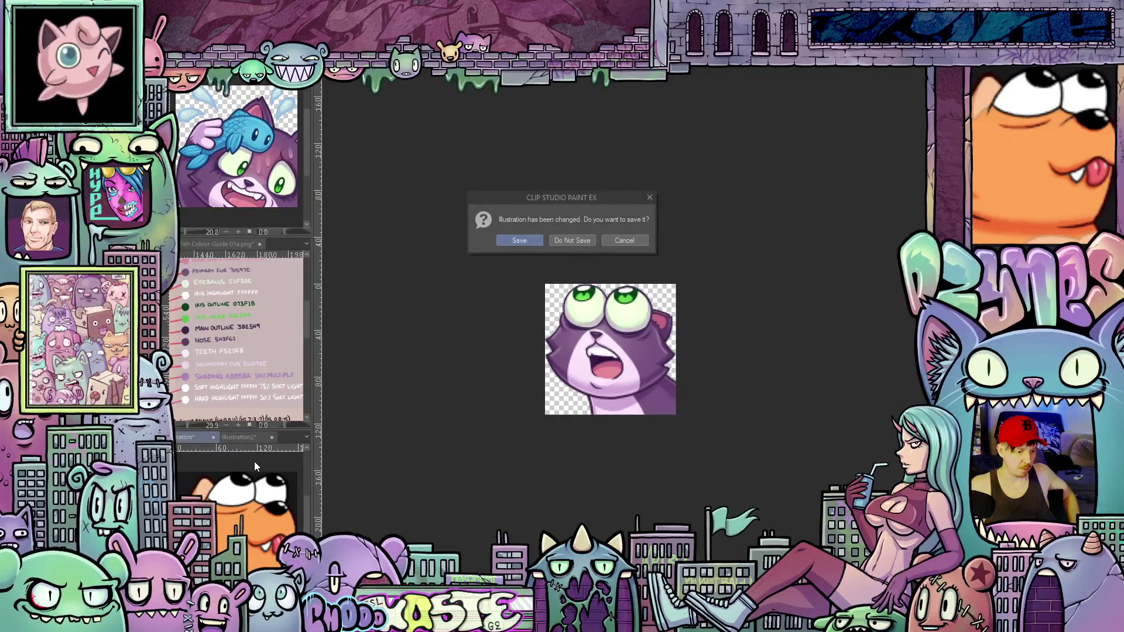
pyautogui.click(576, 240)
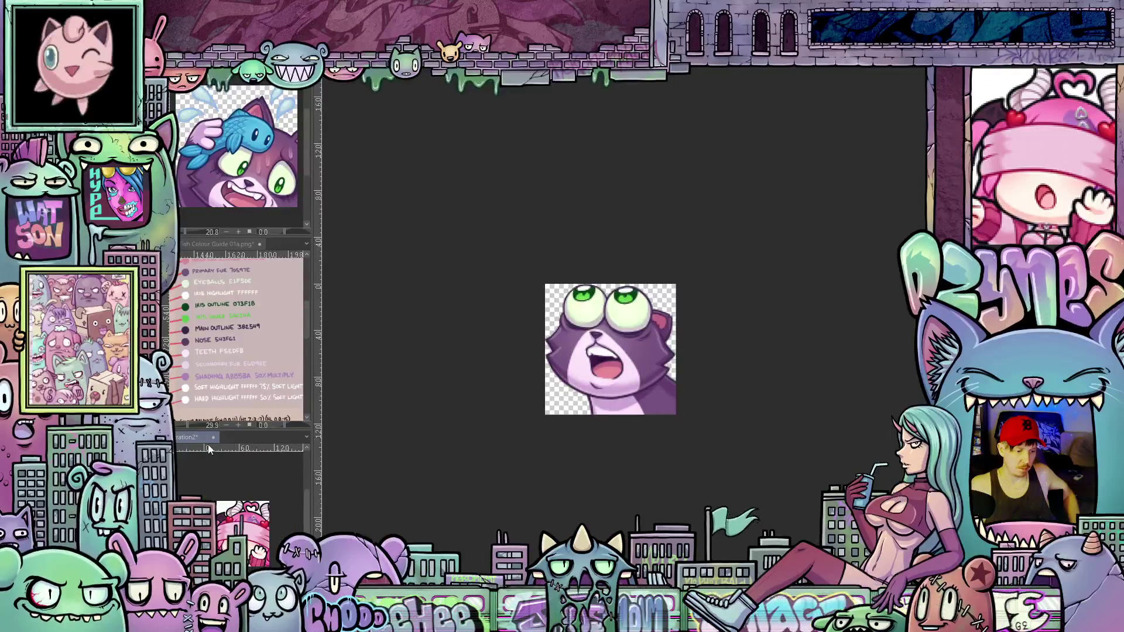
pyautogui.moveTo(230, 243); pyautogui.dragTo(224, 240)
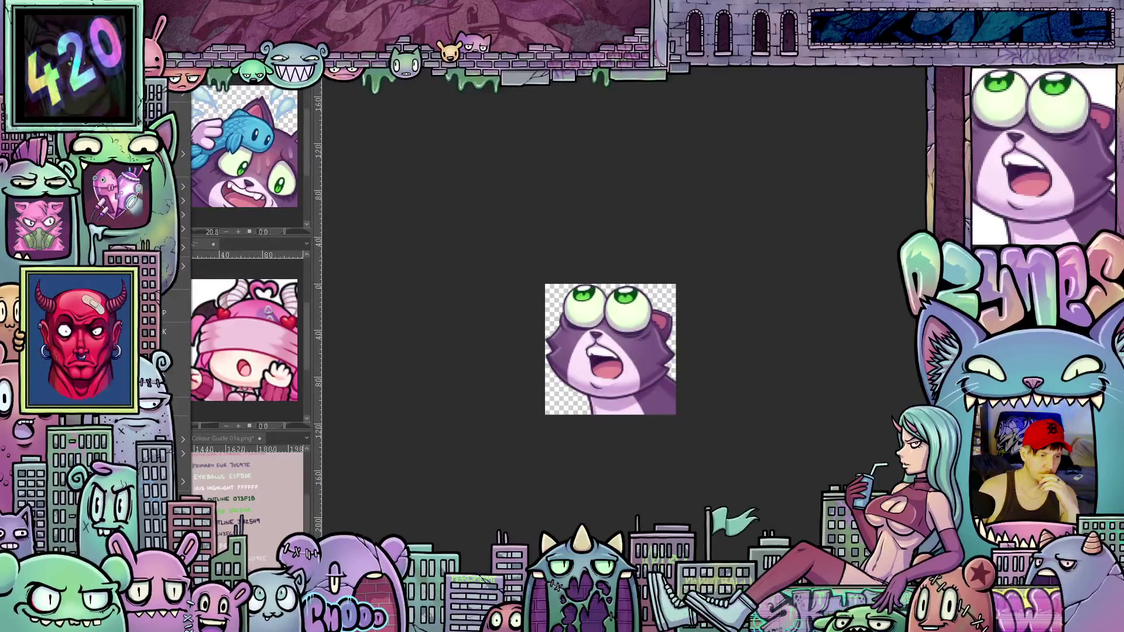
# Create a new 1000×1000 canvas with the Emote preset
pyautogui.hotkey('ctrl', 'n')
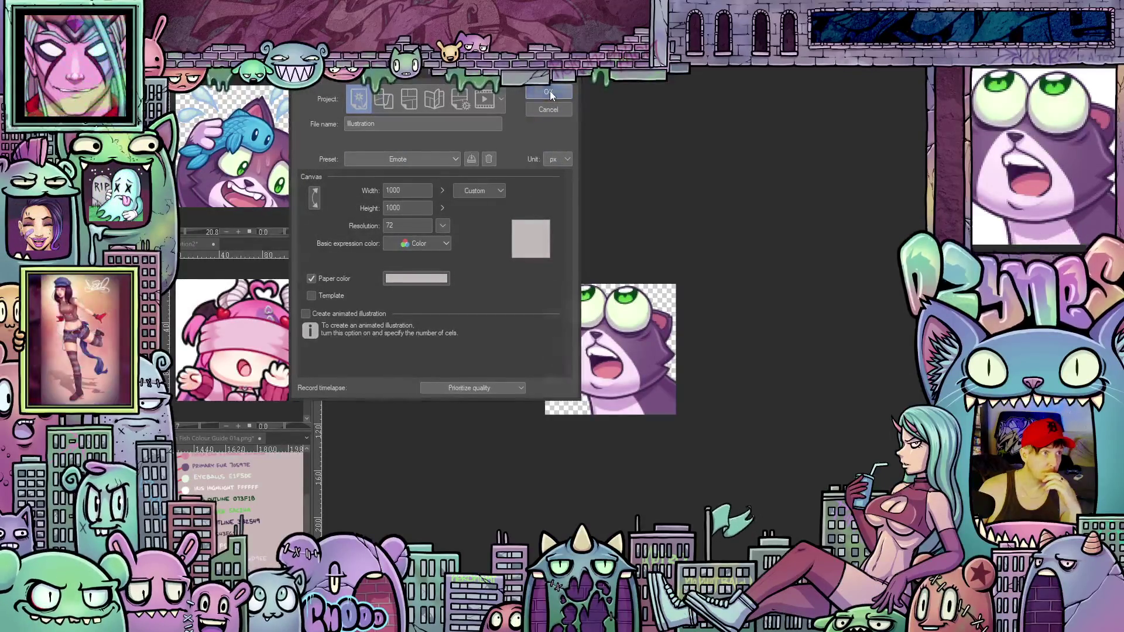
pyautogui.click(549, 90)
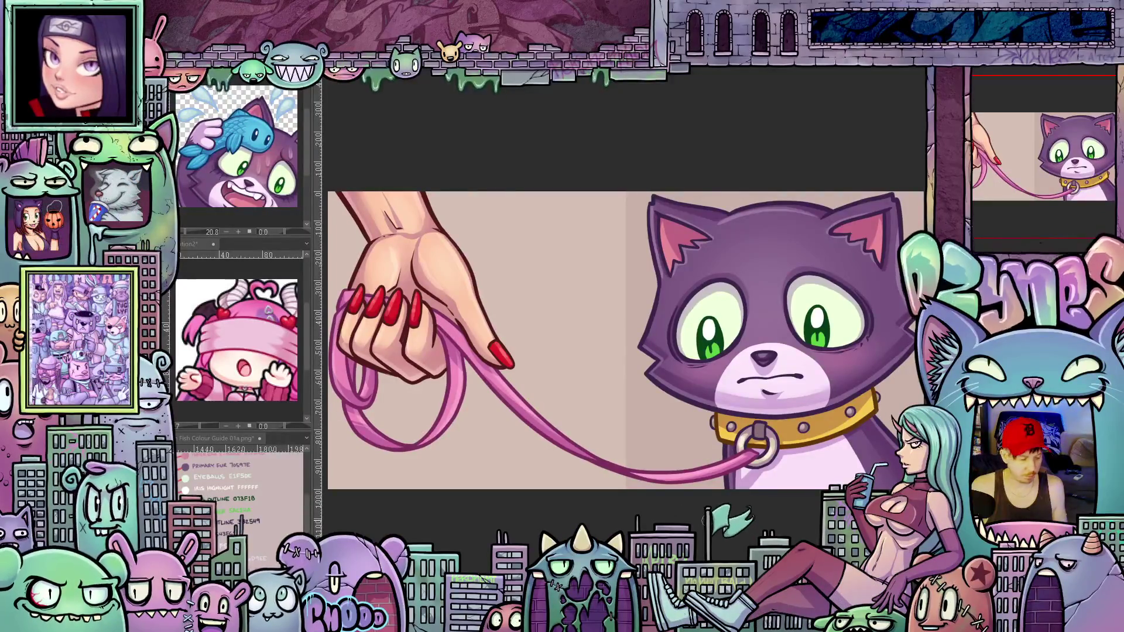
pyautogui.hscroll(2, 624, 338)
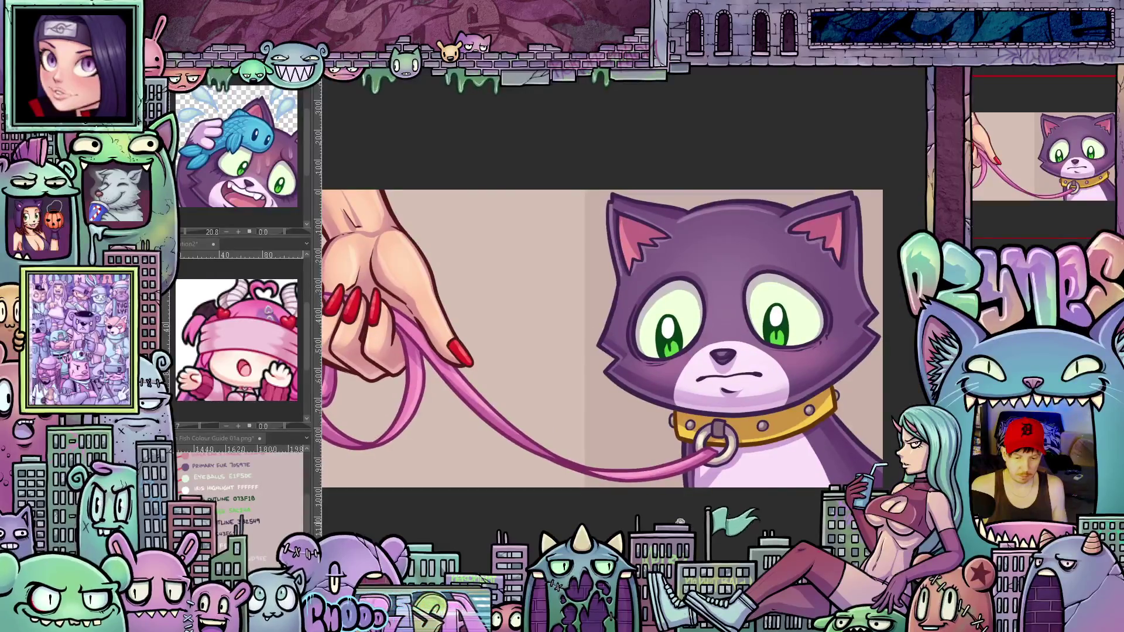
pyautogui.scroll(1, 615, 324)
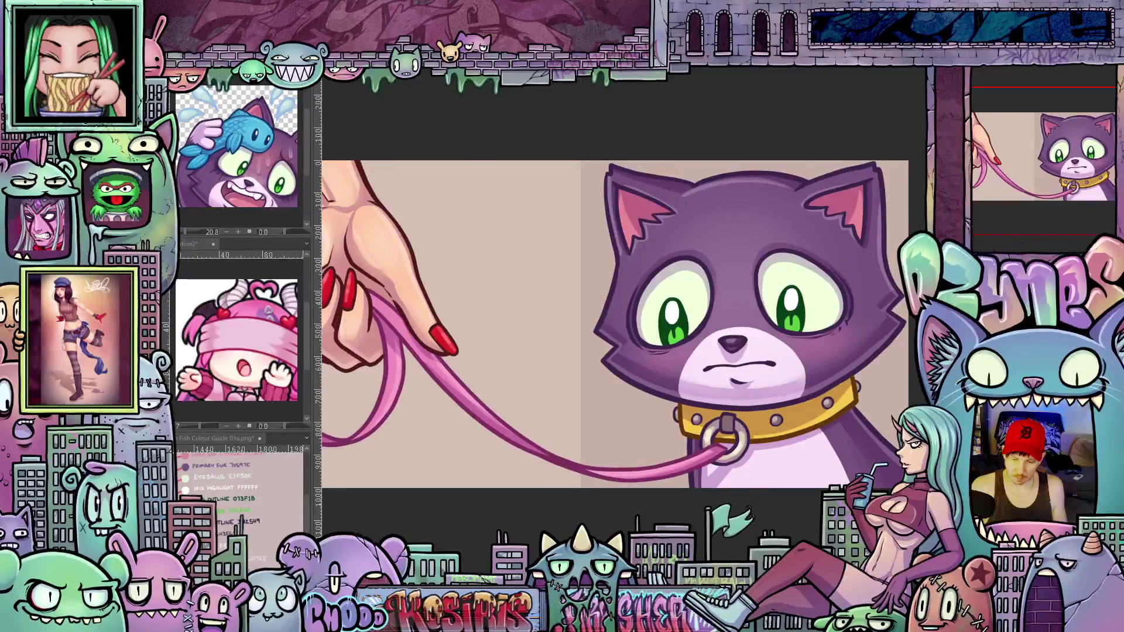
pyautogui.scroll(2, 615, 334)
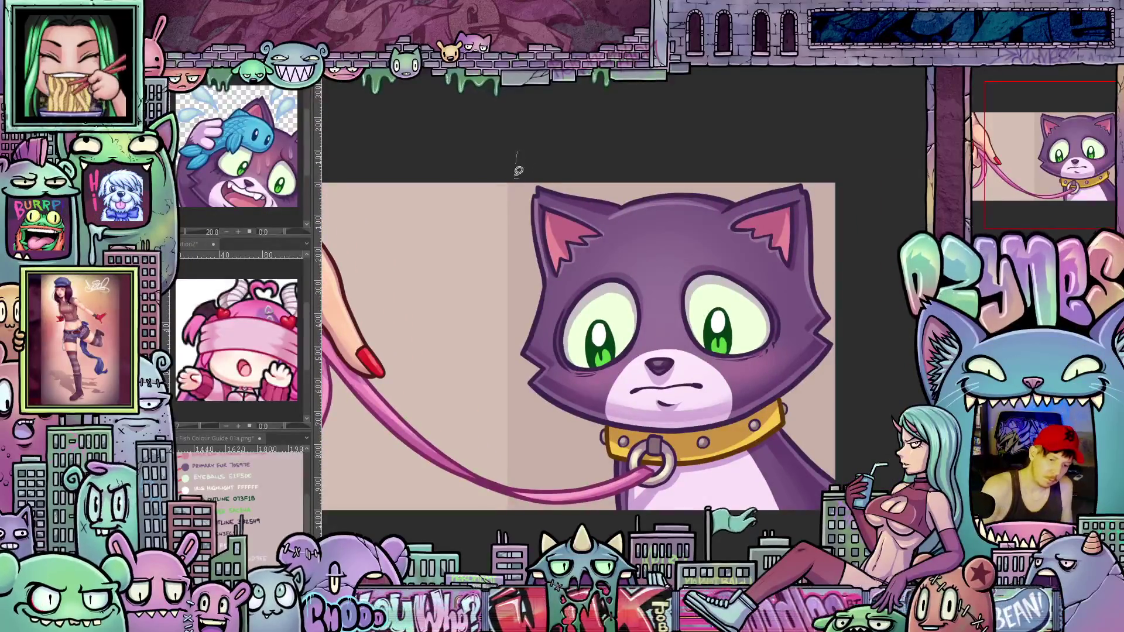
# Lasso-select the purple cat, delete it and deselect, leaving only the hand and pink leash
pyautogui.moveTo(517, 158); pyautogui.dragTo(542, 477)
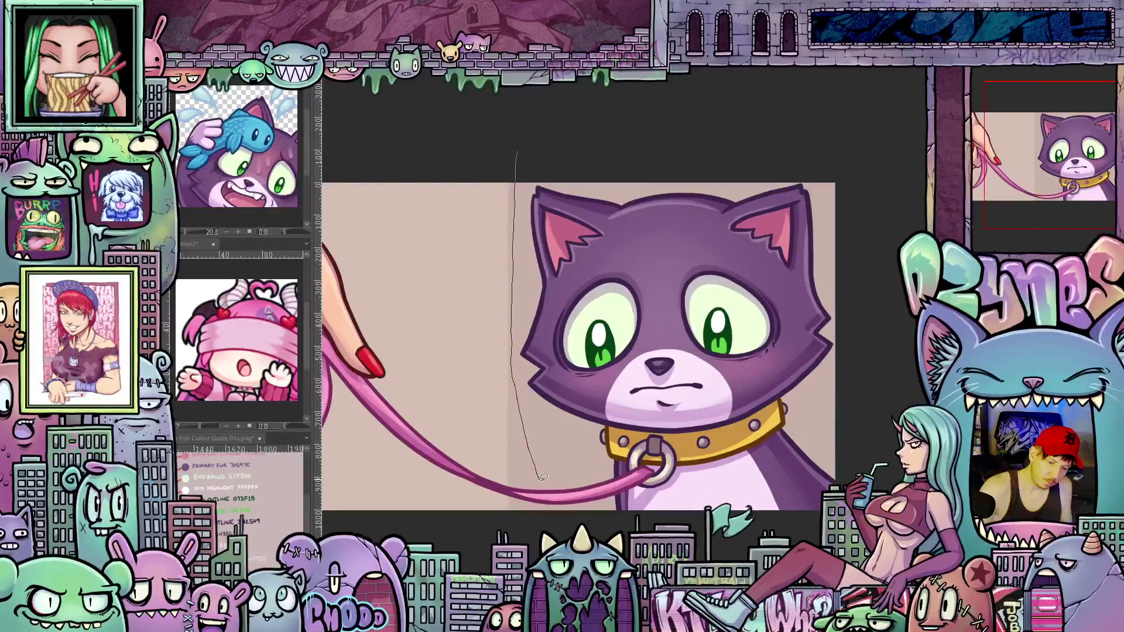
pyautogui.moveTo(538, 478)
pyautogui.mouseDown()
pyautogui.moveTo(559, 516)
pyautogui.moveTo(533, 166)
pyautogui.mouseUp()
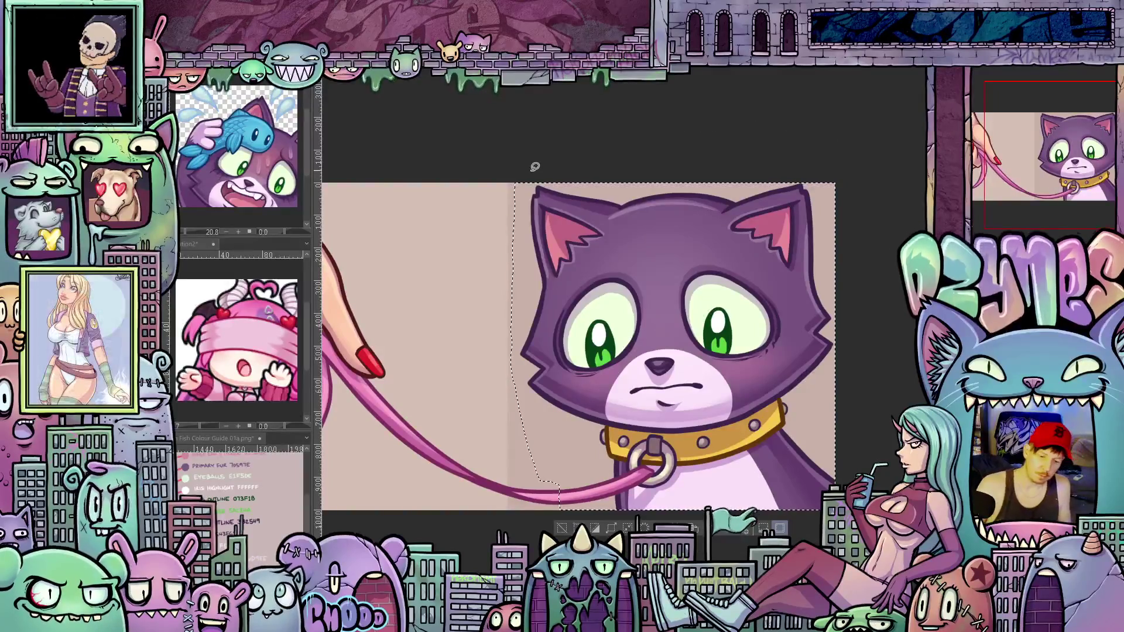
pyautogui.click(741, 528)
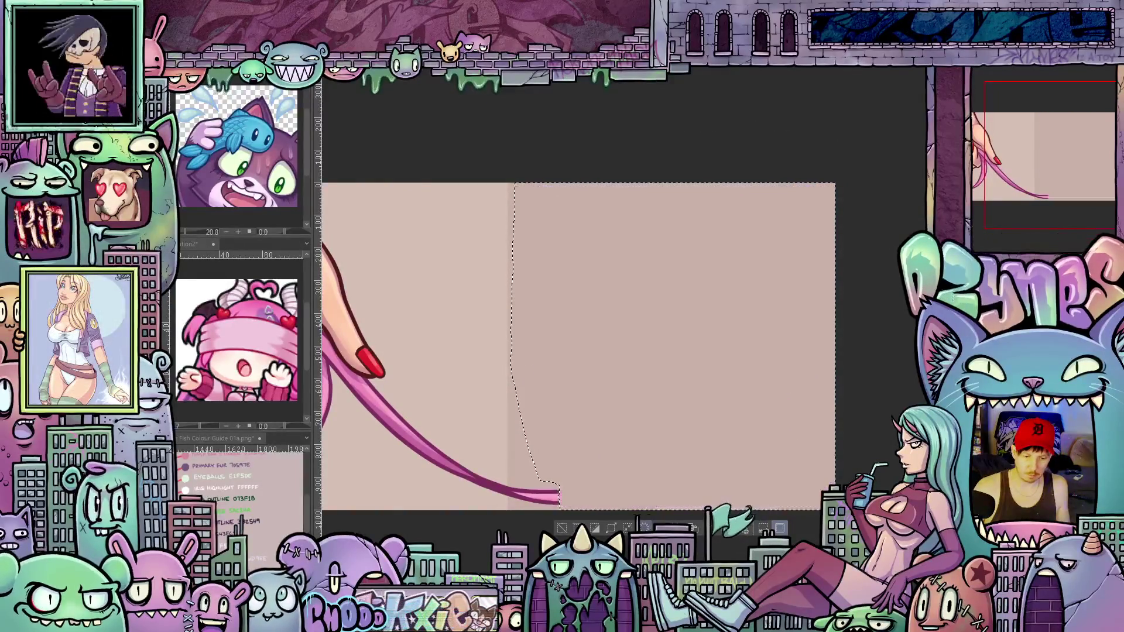
pyautogui.hotkey('ctrl', 'd')
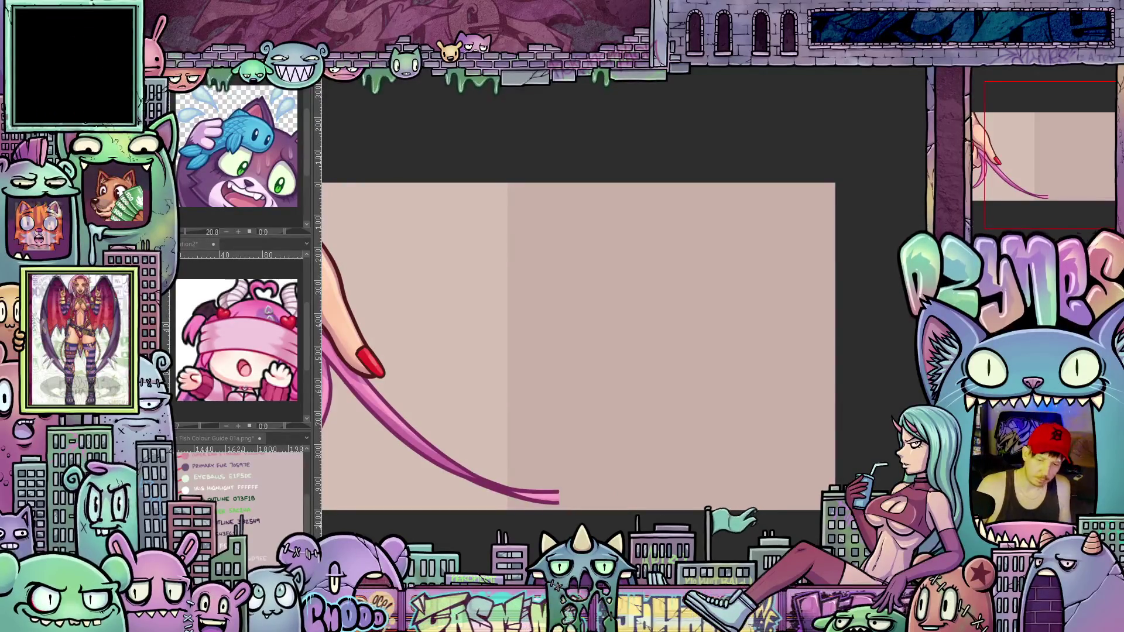
pyautogui.moveTo(728, 445)
pyautogui.mouseDown()
pyautogui.moveTo(647, 416)
pyautogui.moveTo(640, 427)
pyautogui.mouseUp()
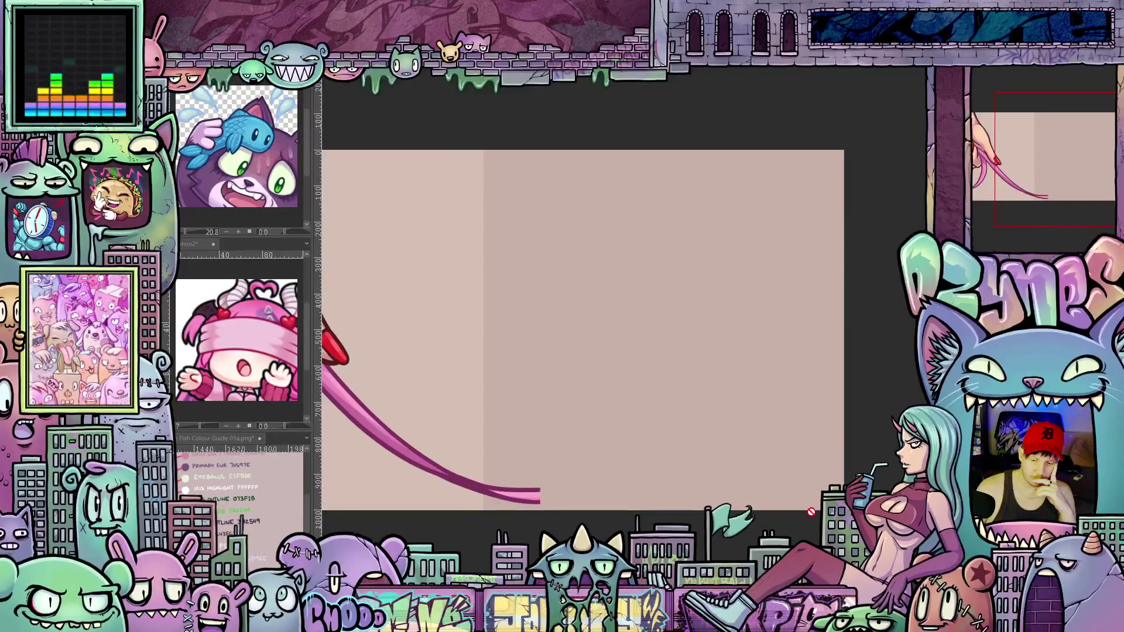
pyautogui.scroll(1, 678, 412)
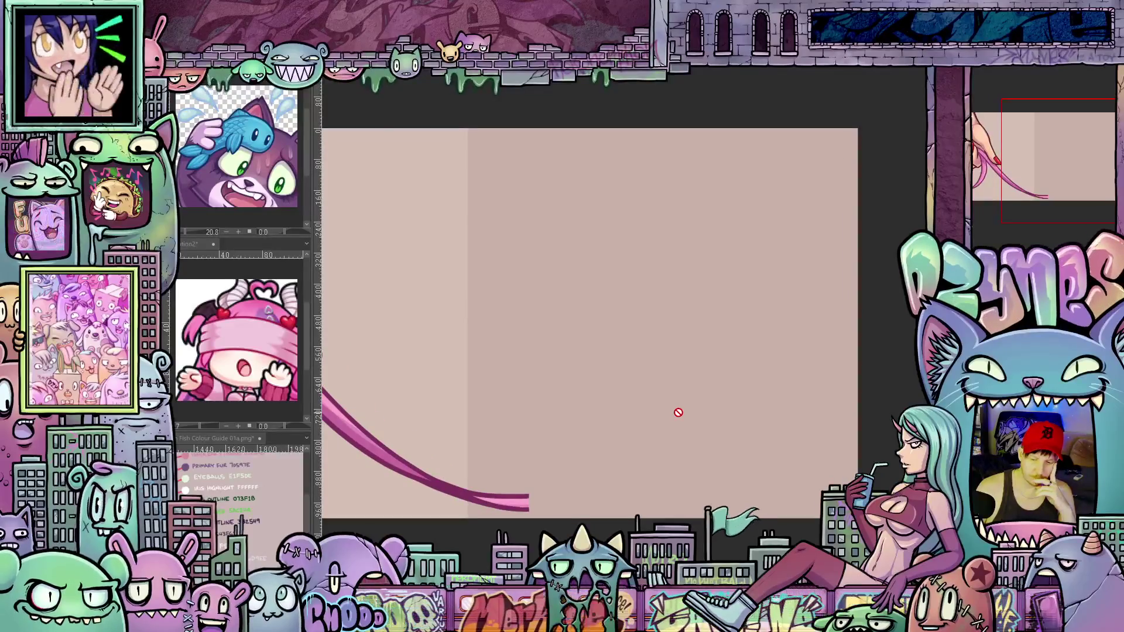
pyautogui.scroll(-1, 678, 411)
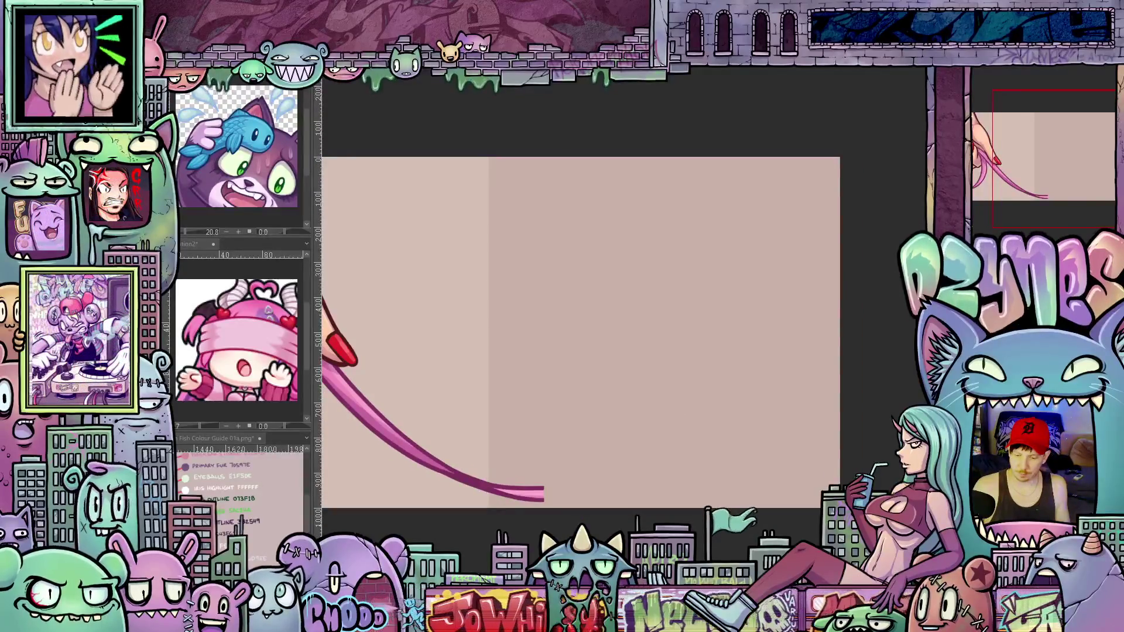